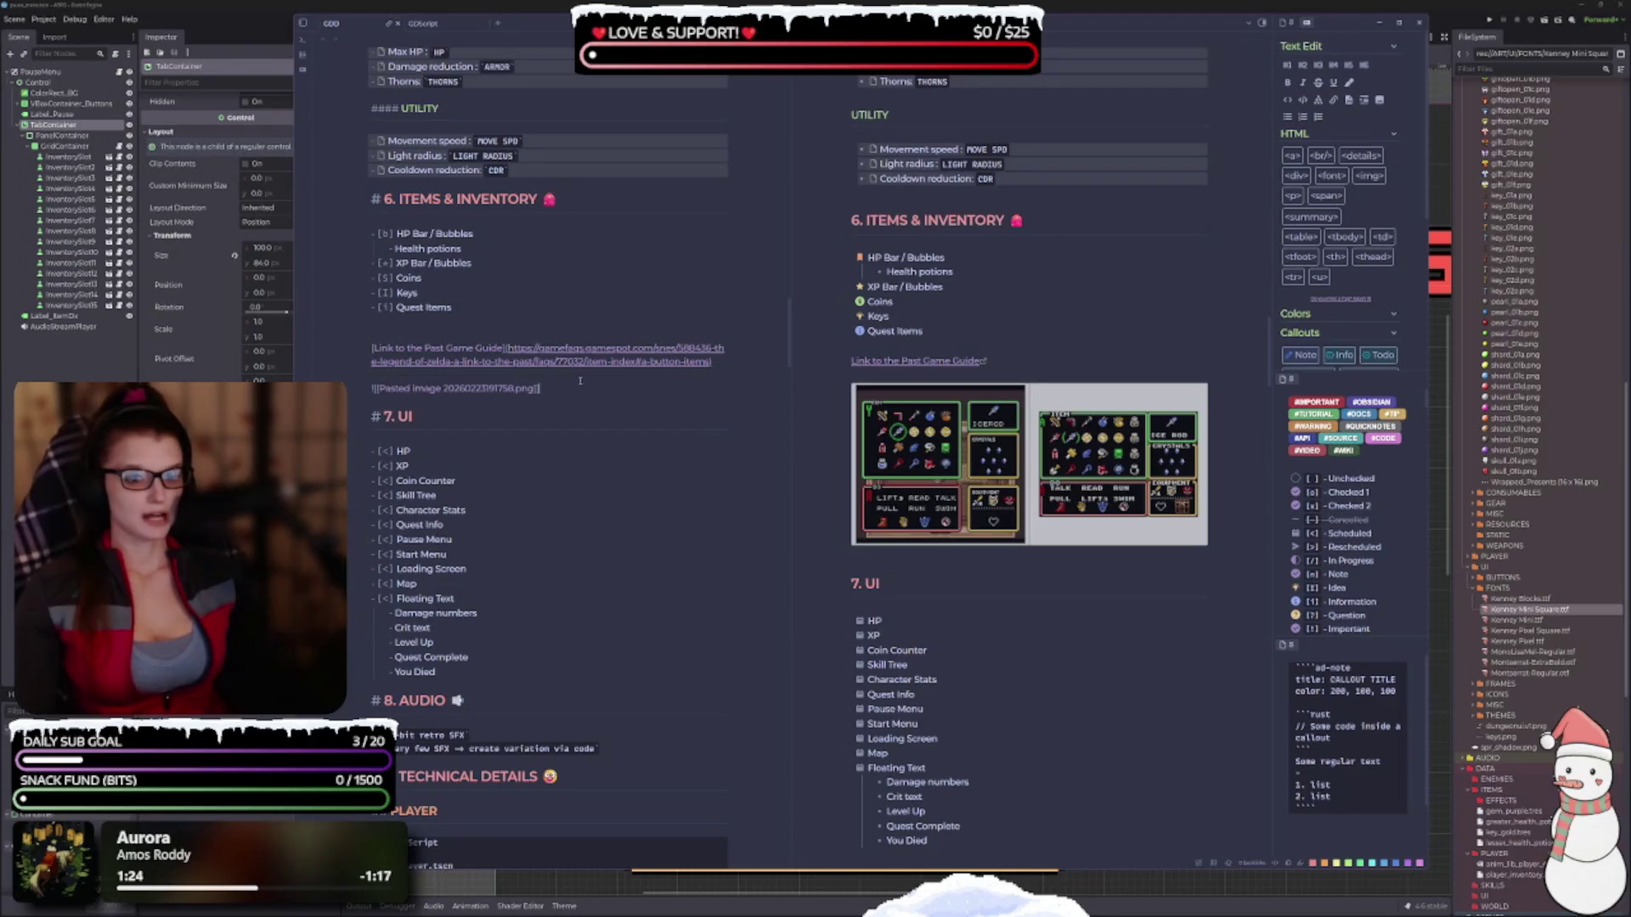
Try editing the pasted image embed line with '|' and 'Link]', then undo the change.
left_click(376, 389)
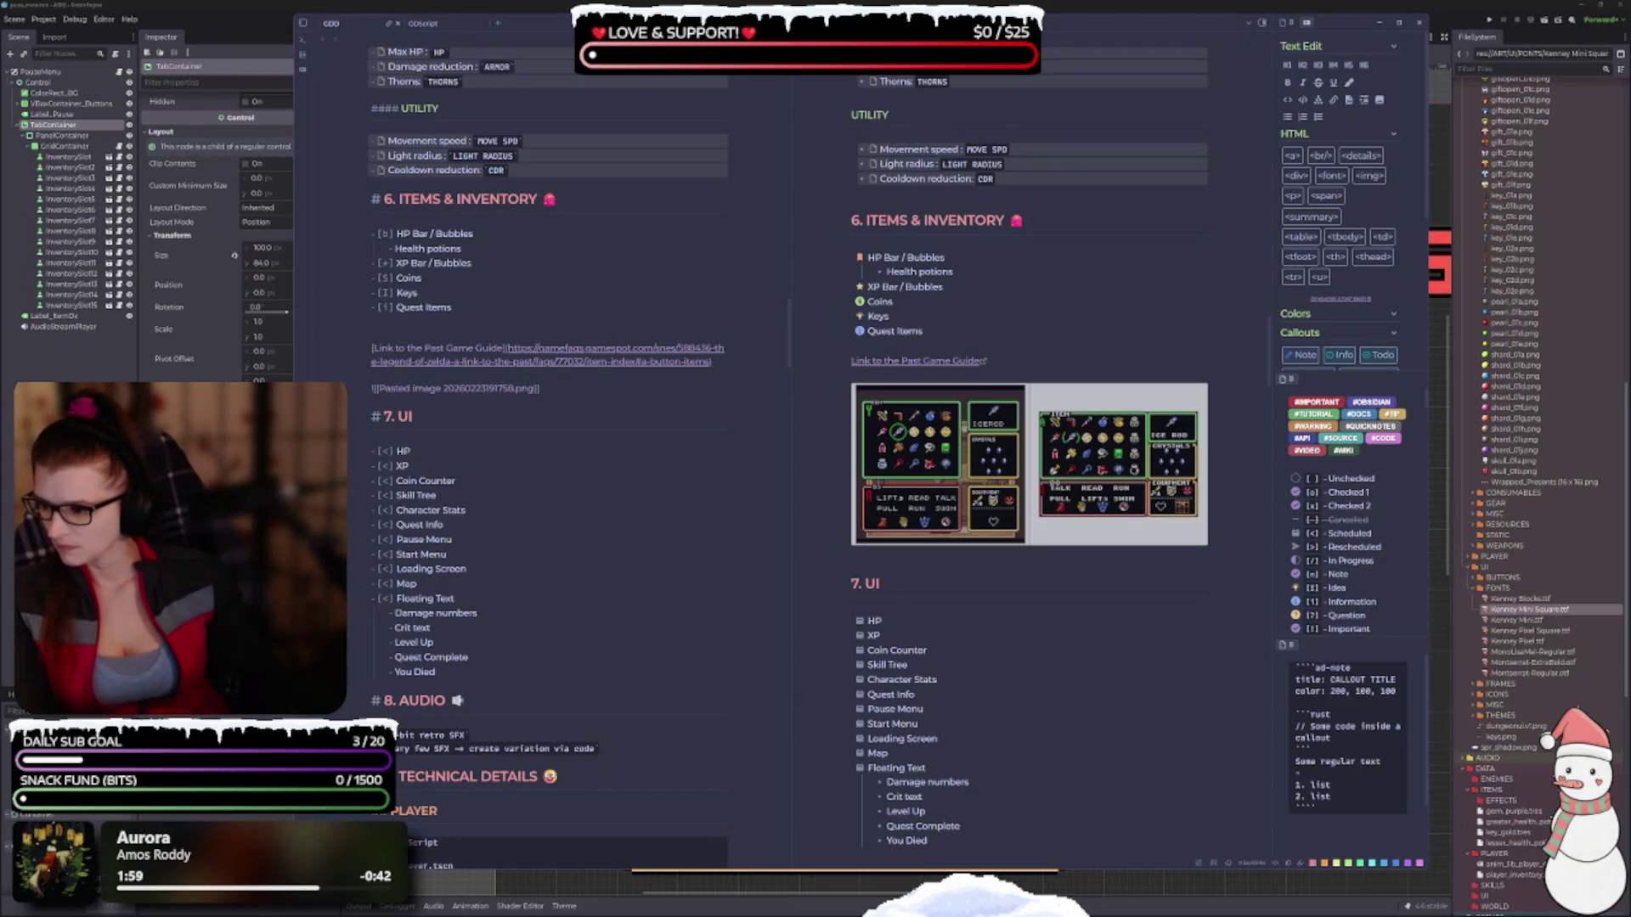
left_click(468, 388)
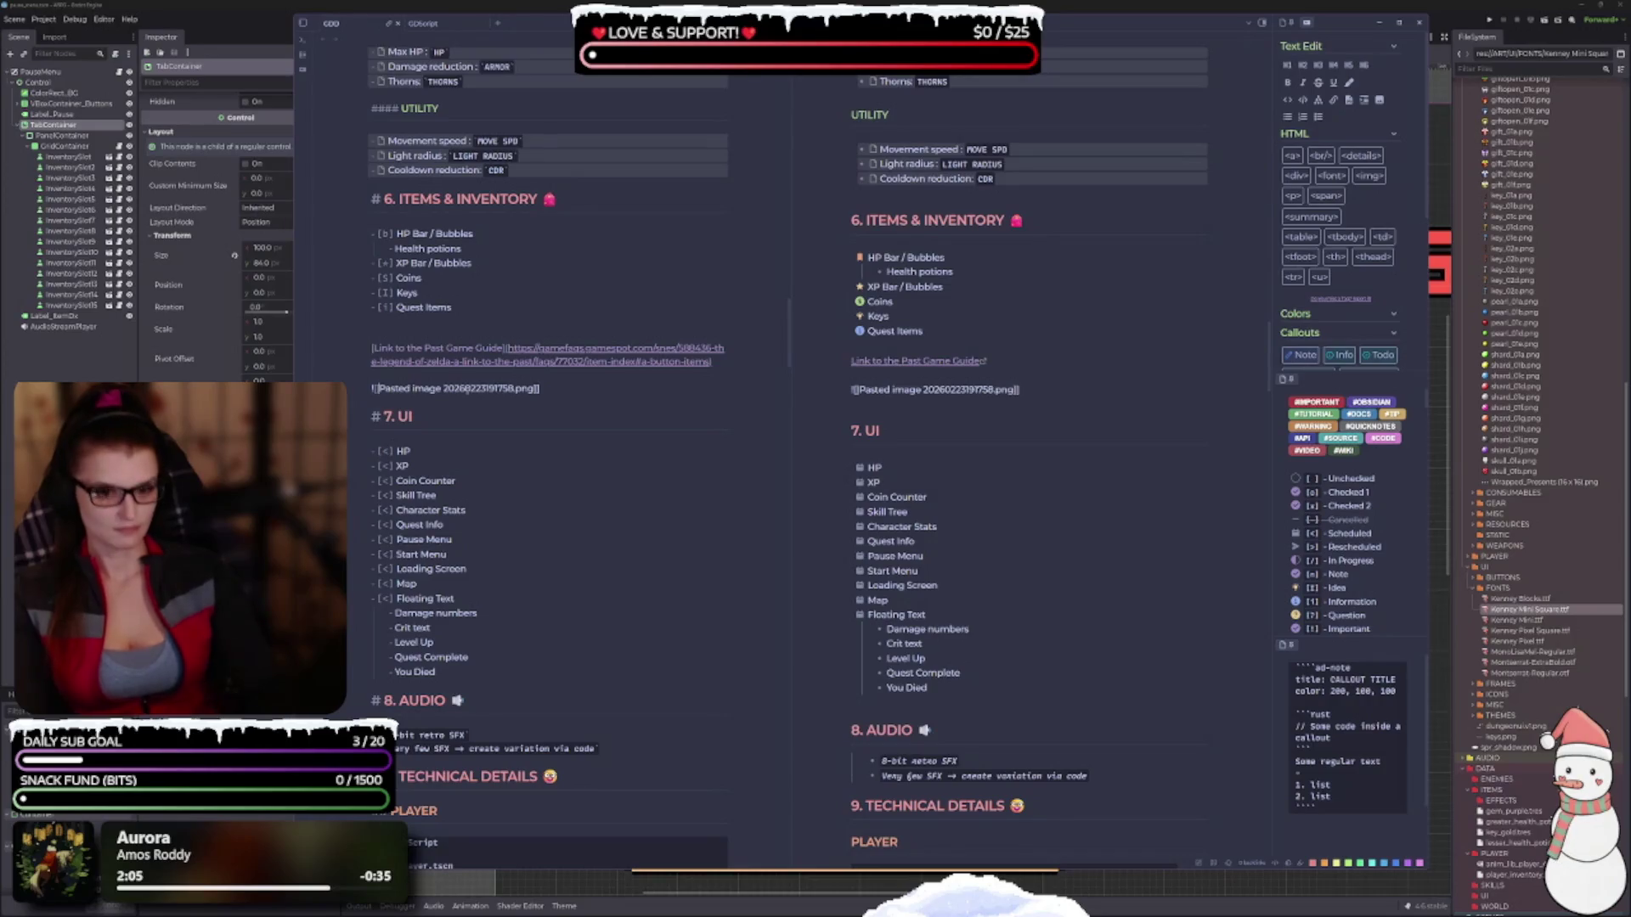
type("|")
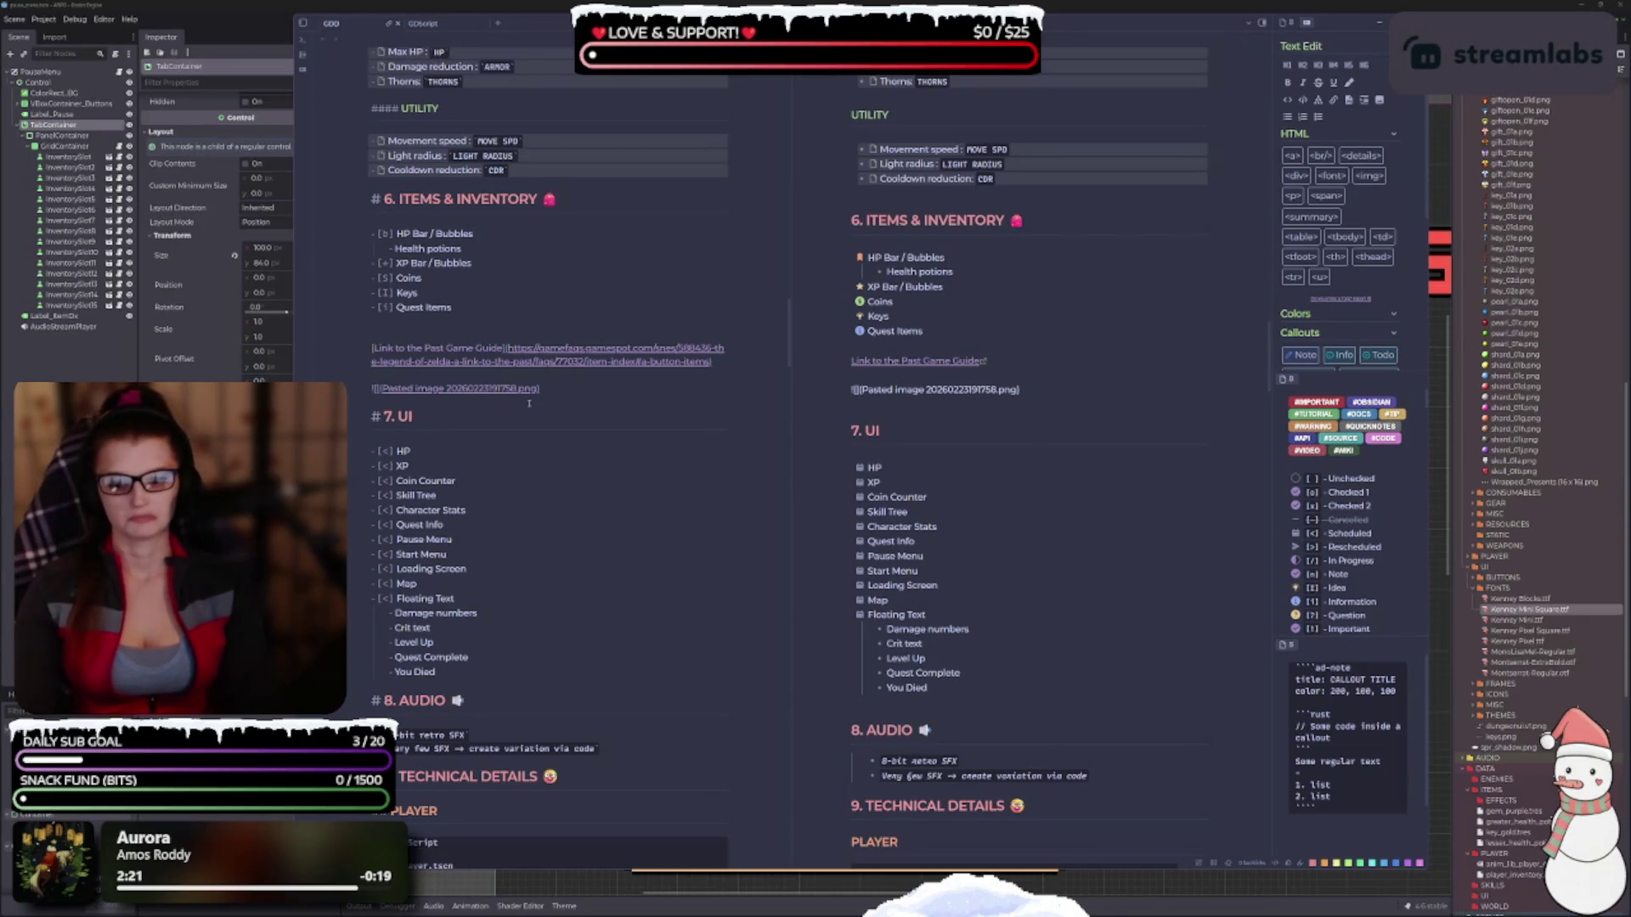
type("Link](")
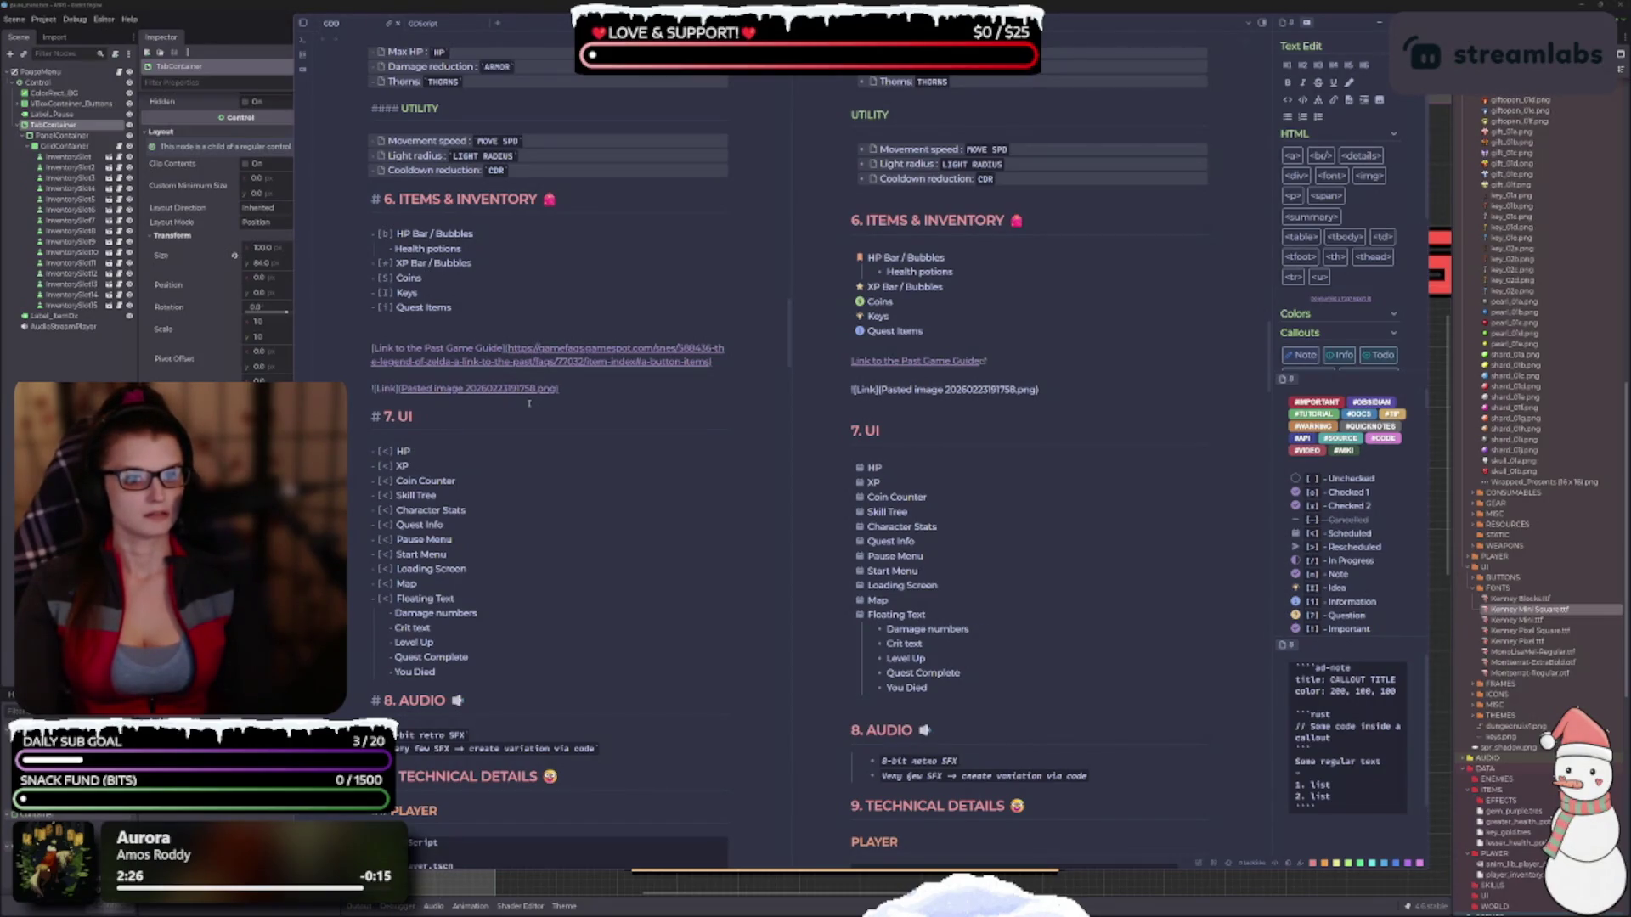
key("ctrl+z")
key("ctrl+z")
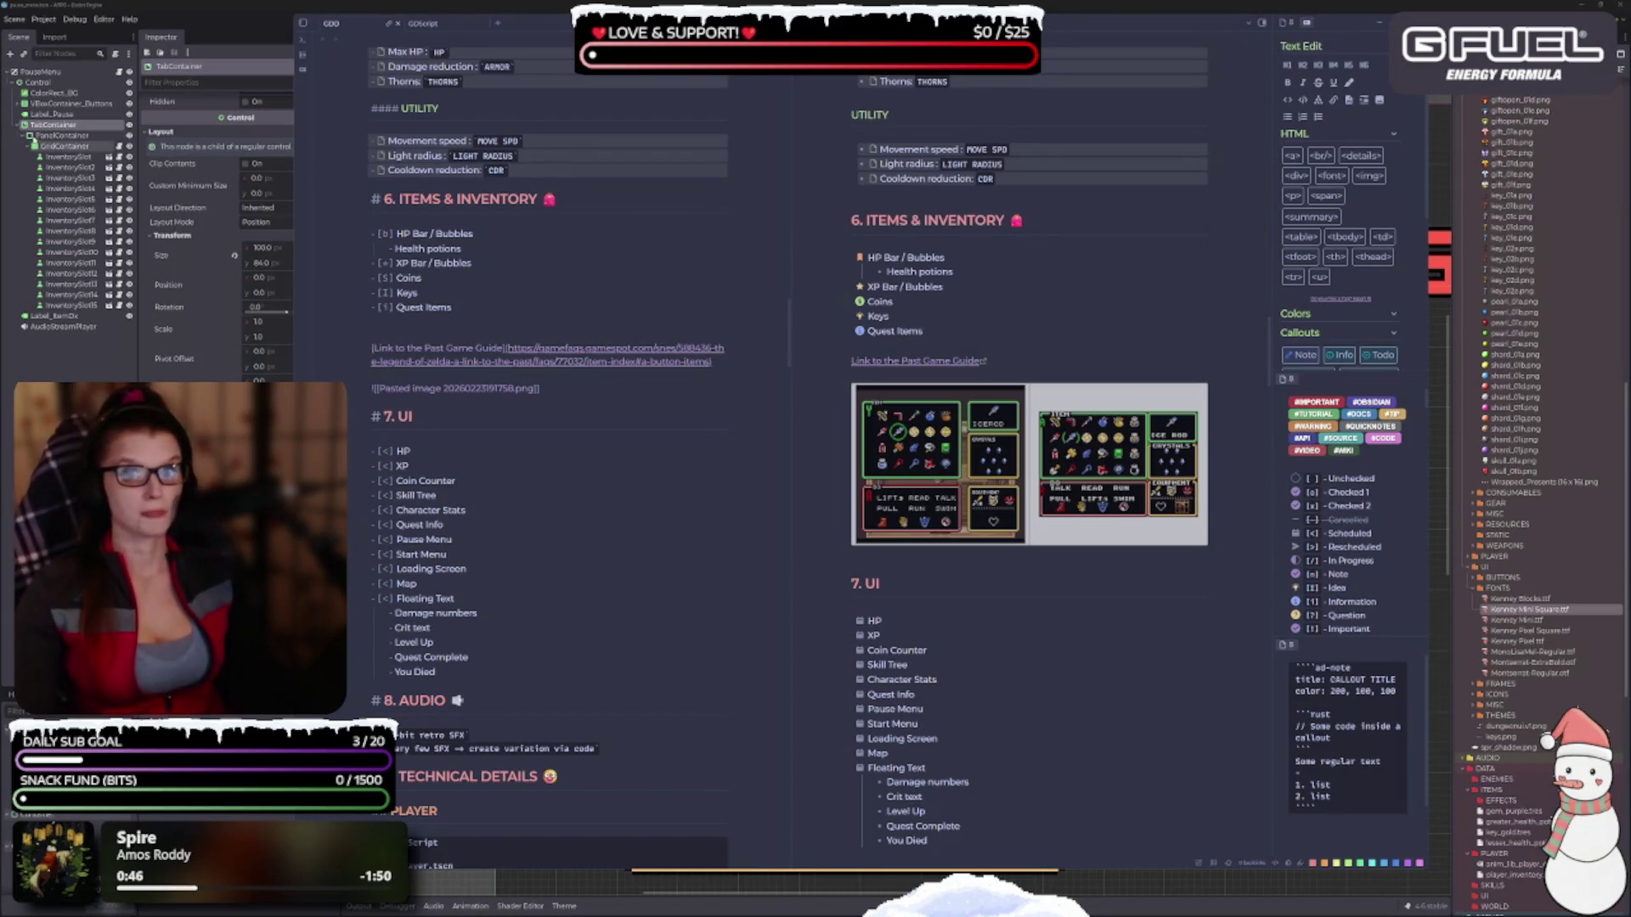
Move the pasted inventory screenshot into _IMAGES and the GDD note into ARPG, then open GDD.
left_click(302, 23)
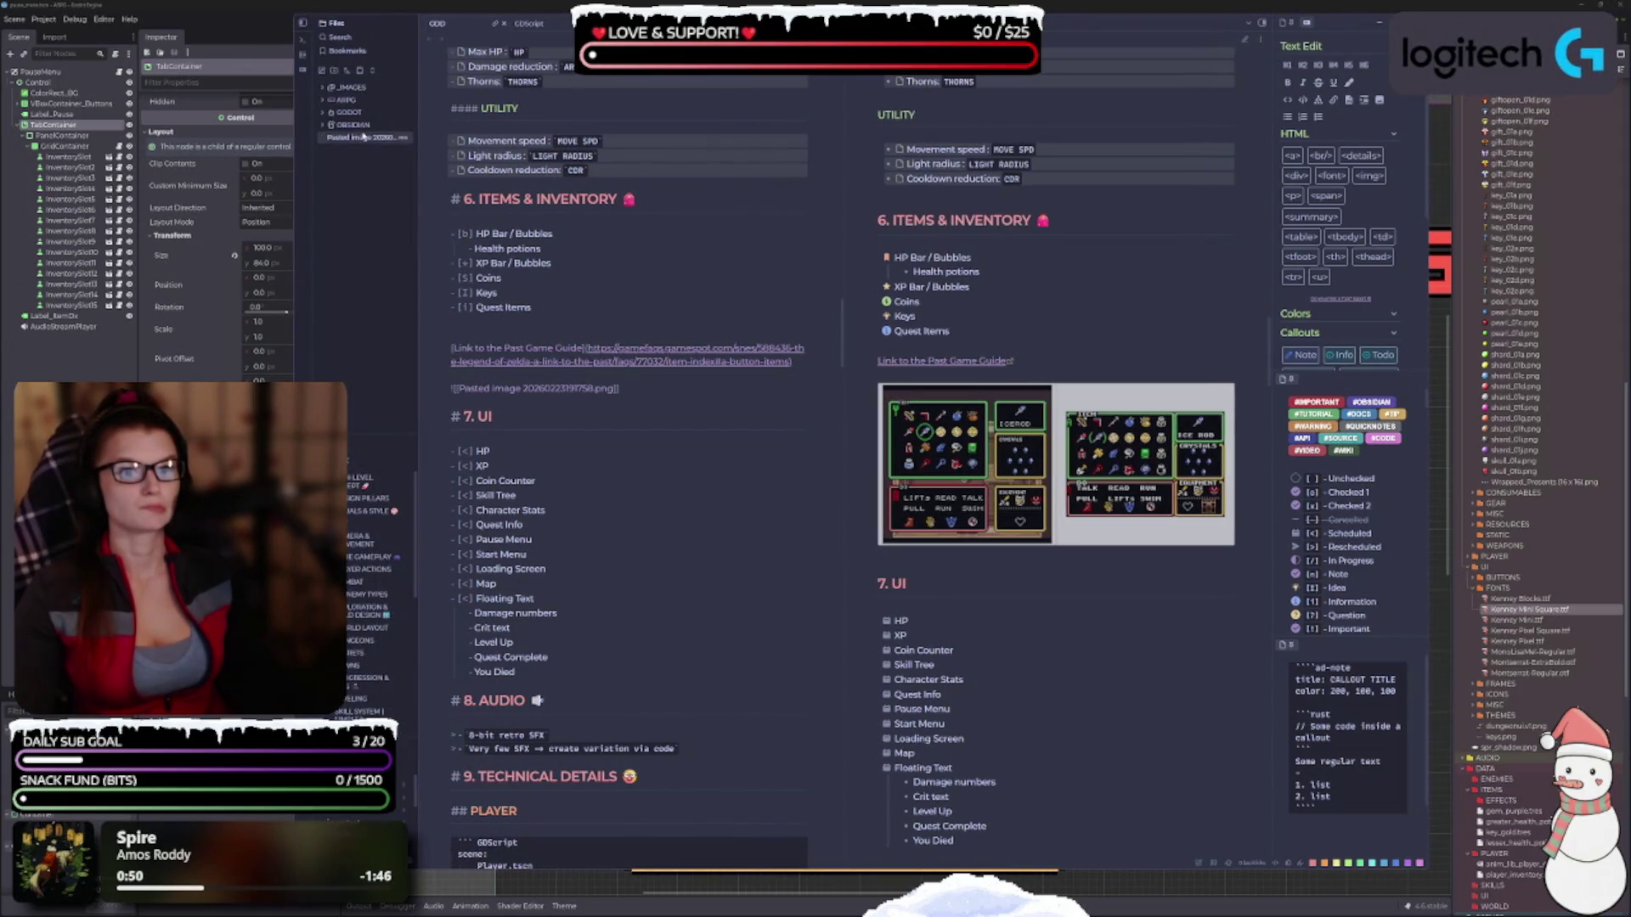
left_click(322, 88)
left_click(357, 201)
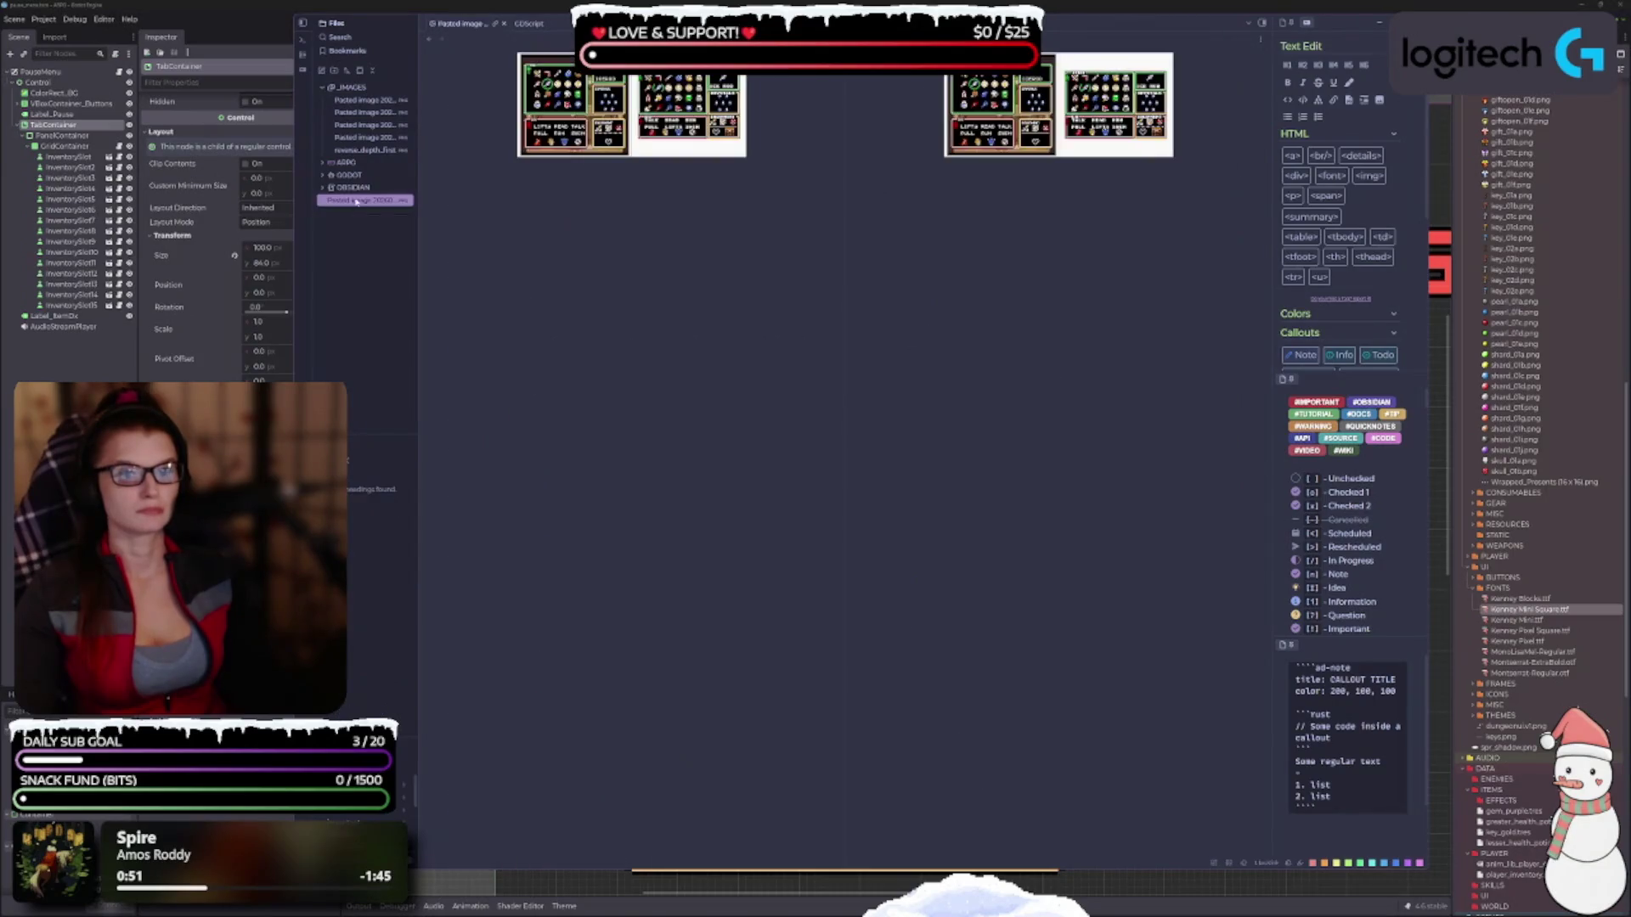
mouse_move(358, 204)
left_mouse_down()
mouse_move(364, 102)
mouse_move(408, 98)
mouse_move(382, 110)
left_mouse_up()
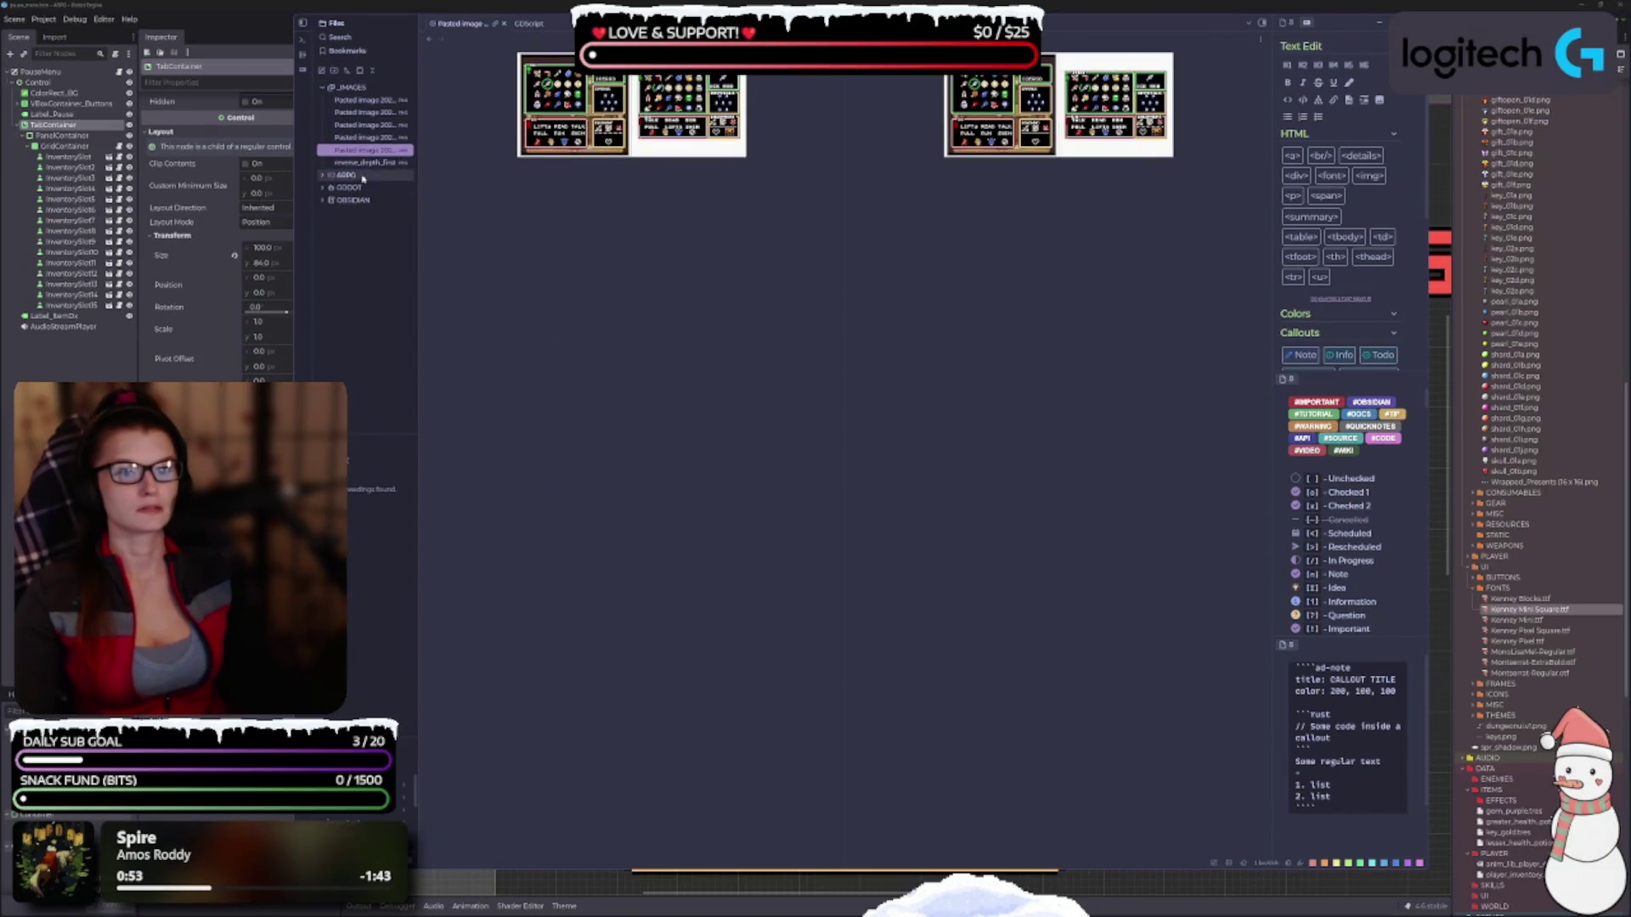
left_click_drag(369, 189, 372, 177)
left_click(327, 186)
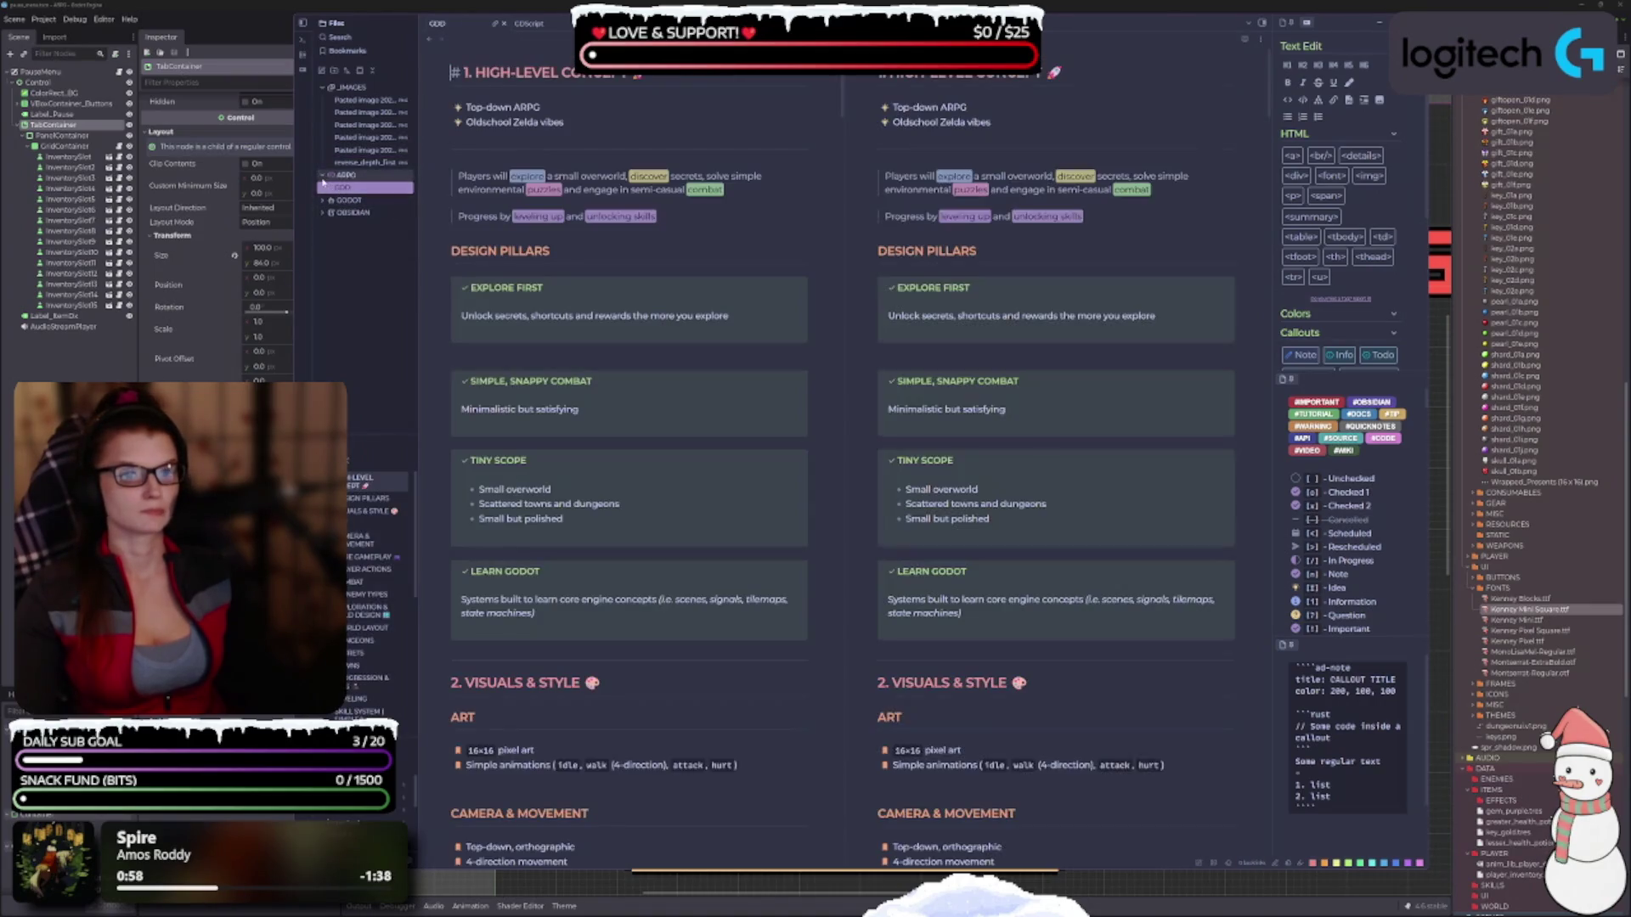
Collapse the ARPG folder and delete the blank line after Quest Items in Items & Inventory.
left_click(324, 175)
scroll(616, 416, "down", 10)
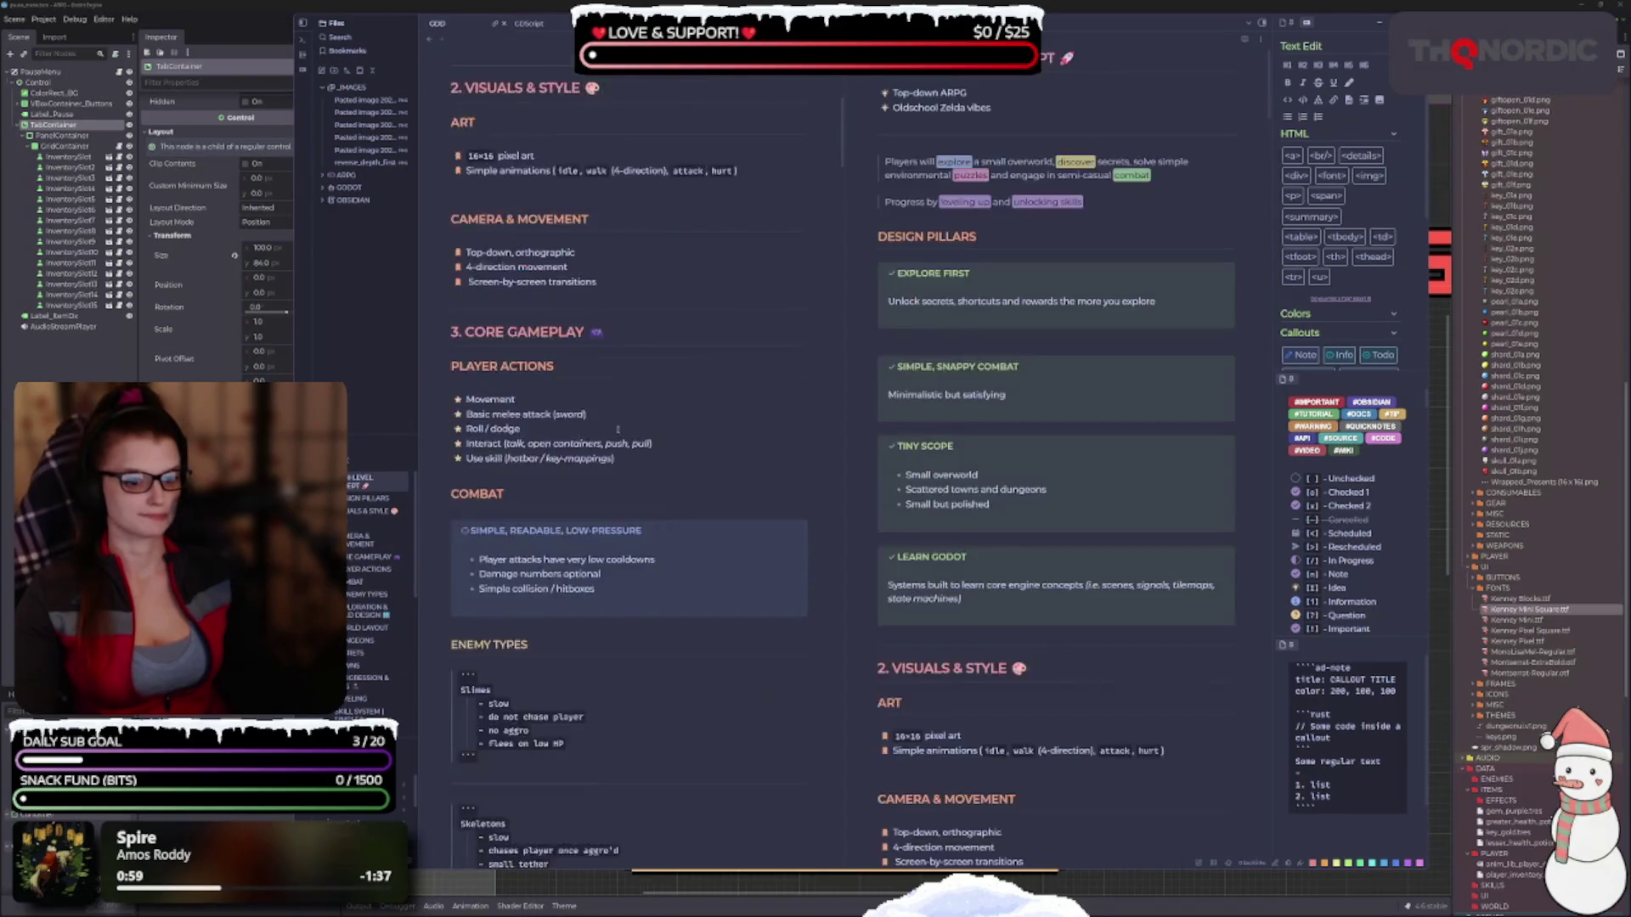
scroll(616, 416, "down", 20)
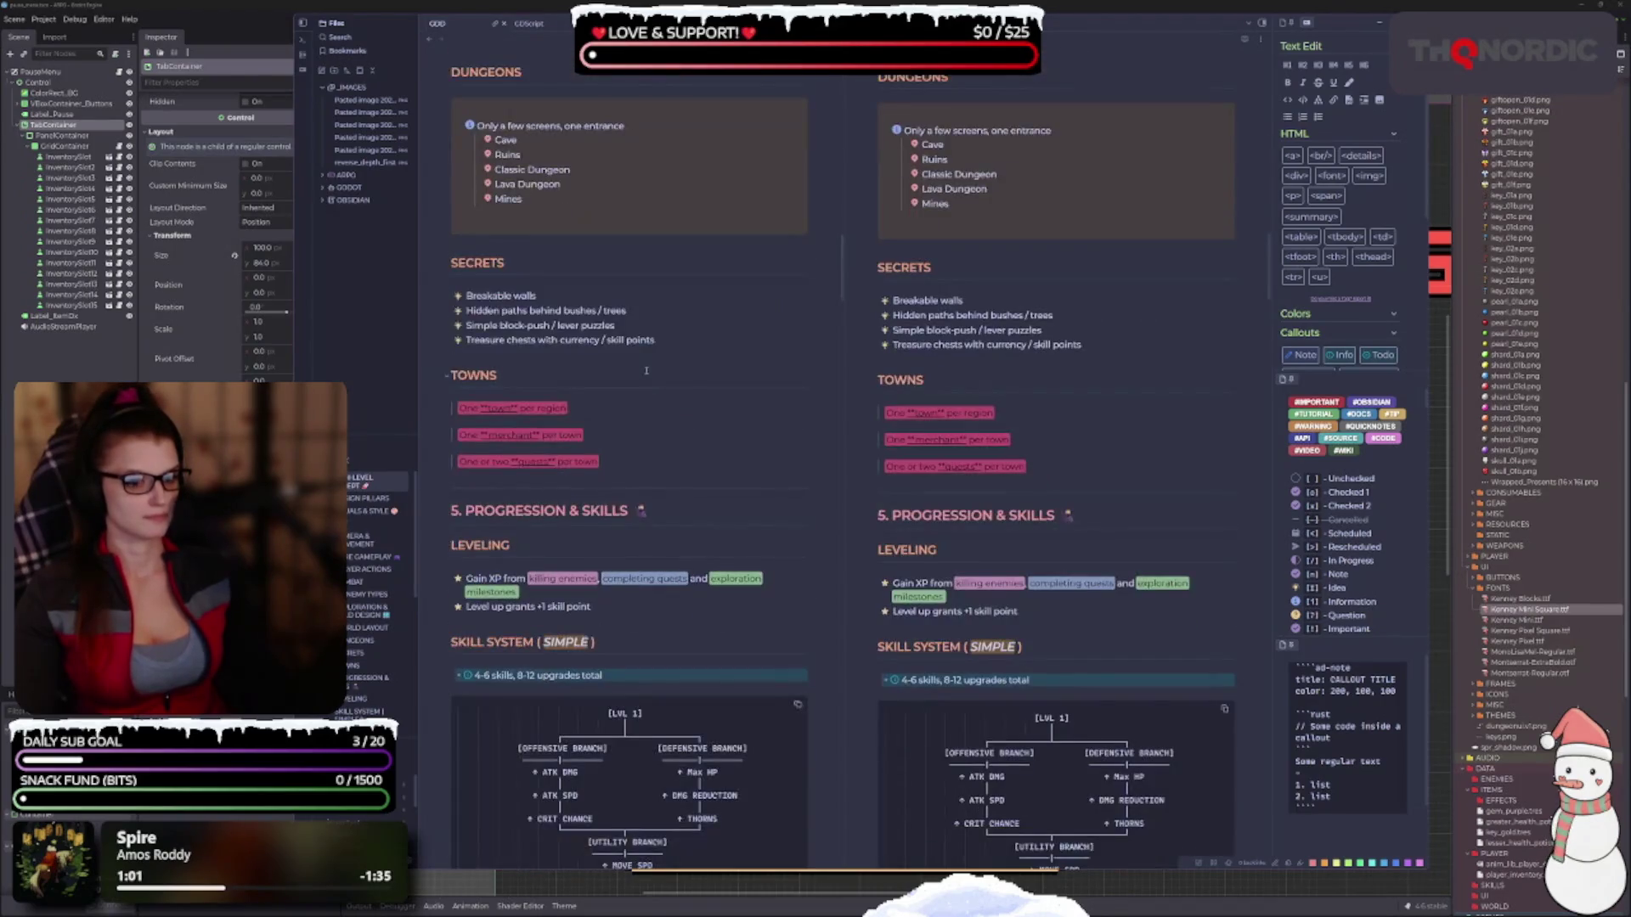
scroll(651, 377, "up", 20)
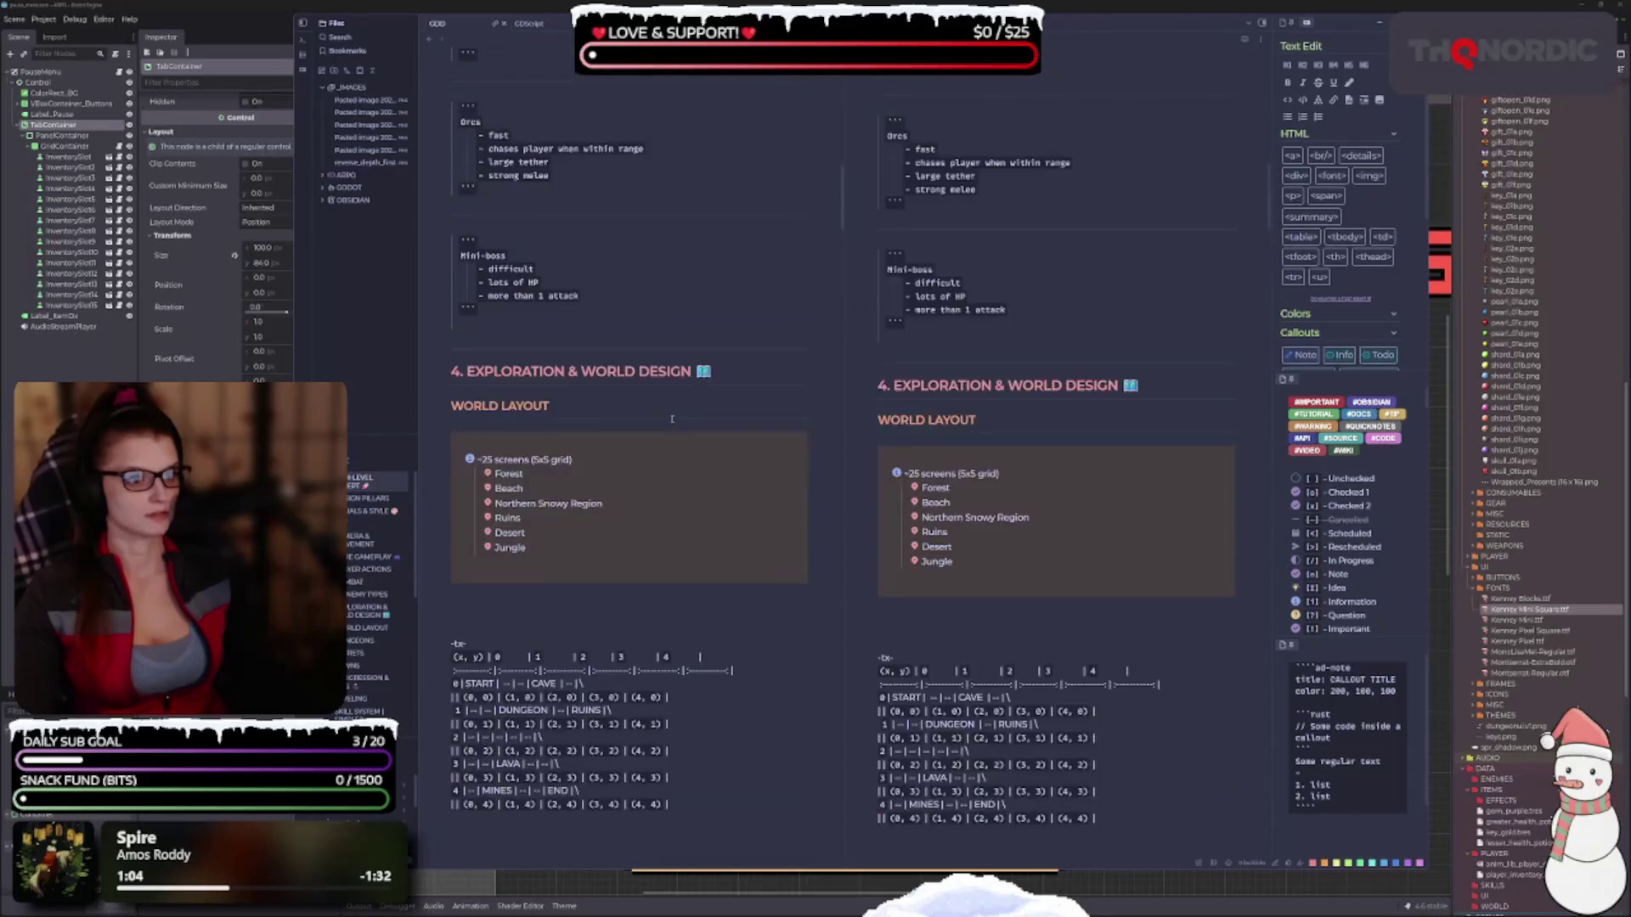
scroll(672, 418, "up", 8)
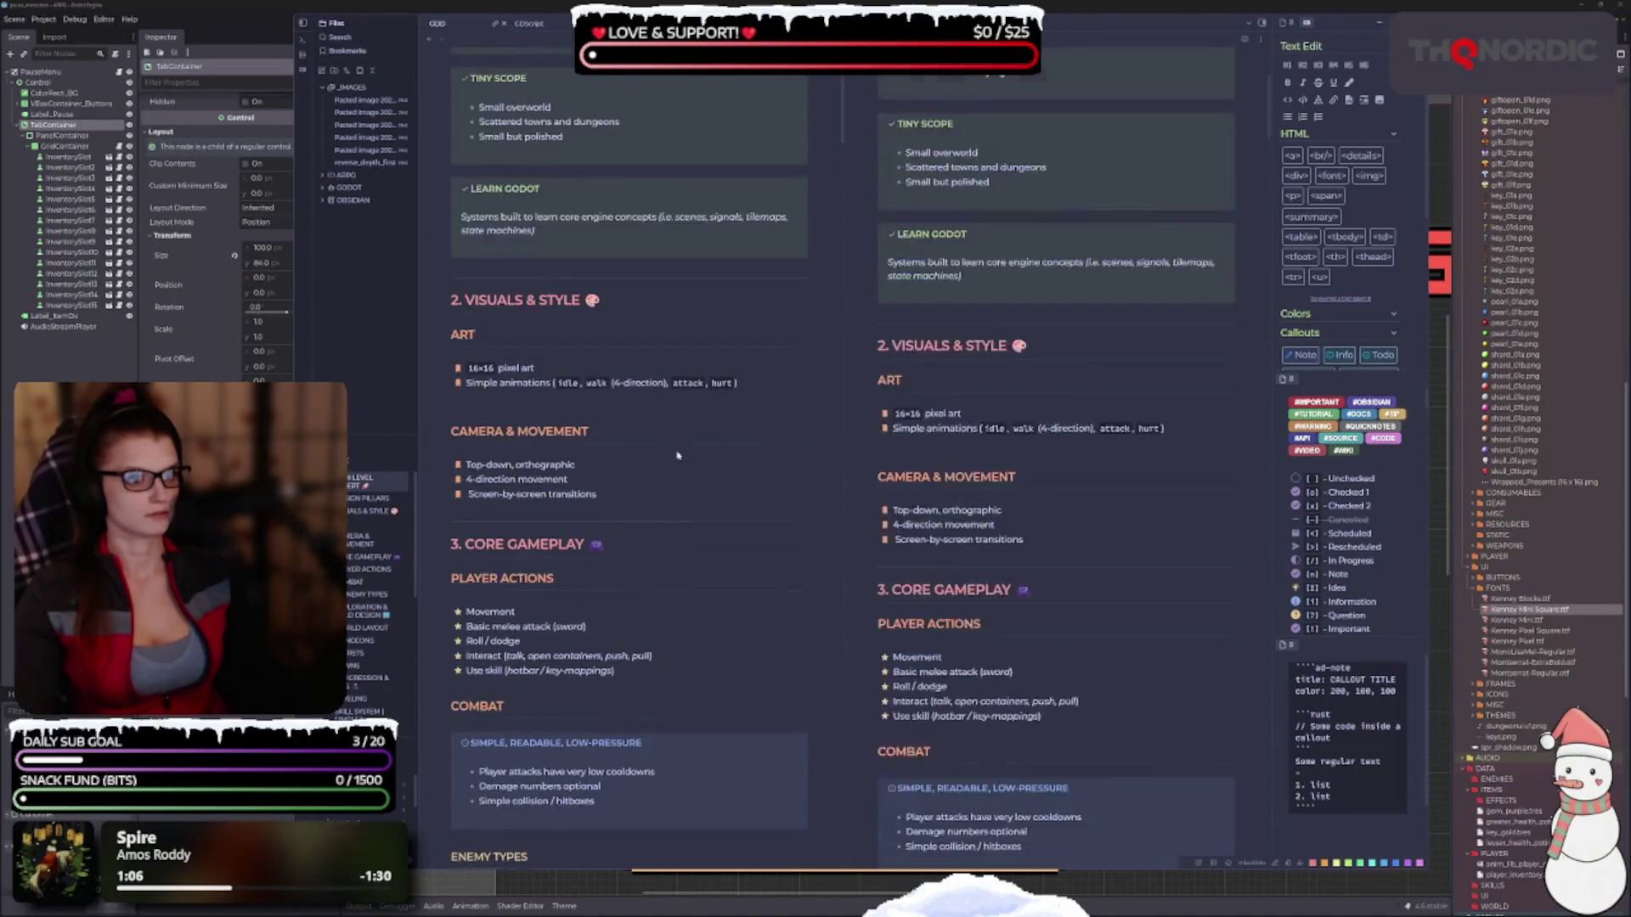
scroll(677, 452, "down", 8)
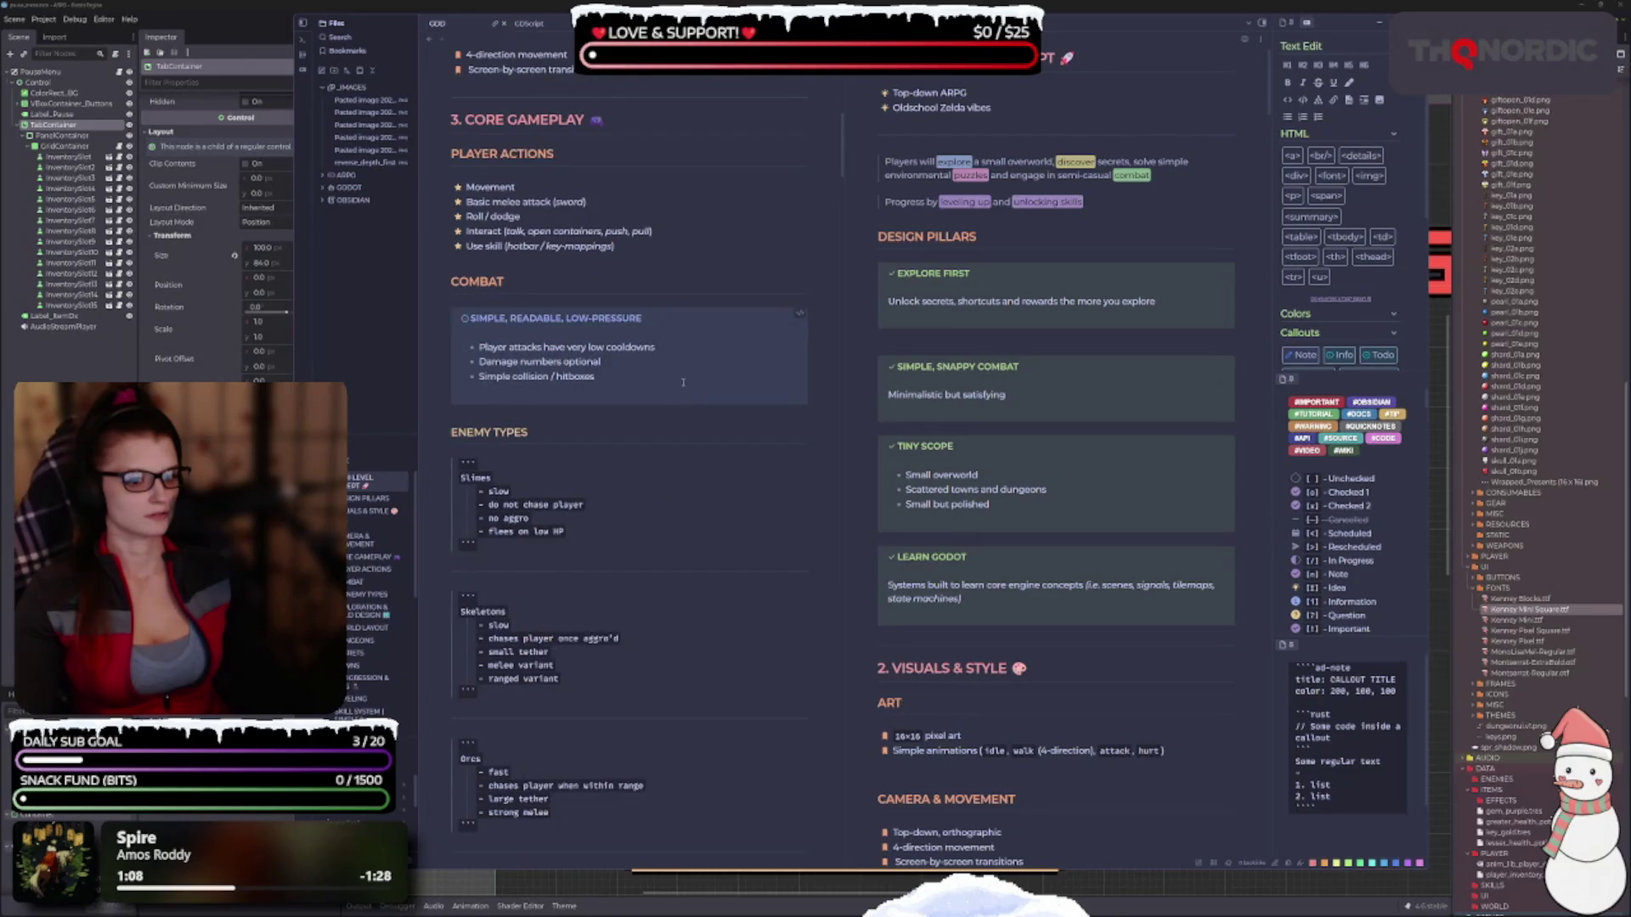
scroll(671, 442, "down", 5)
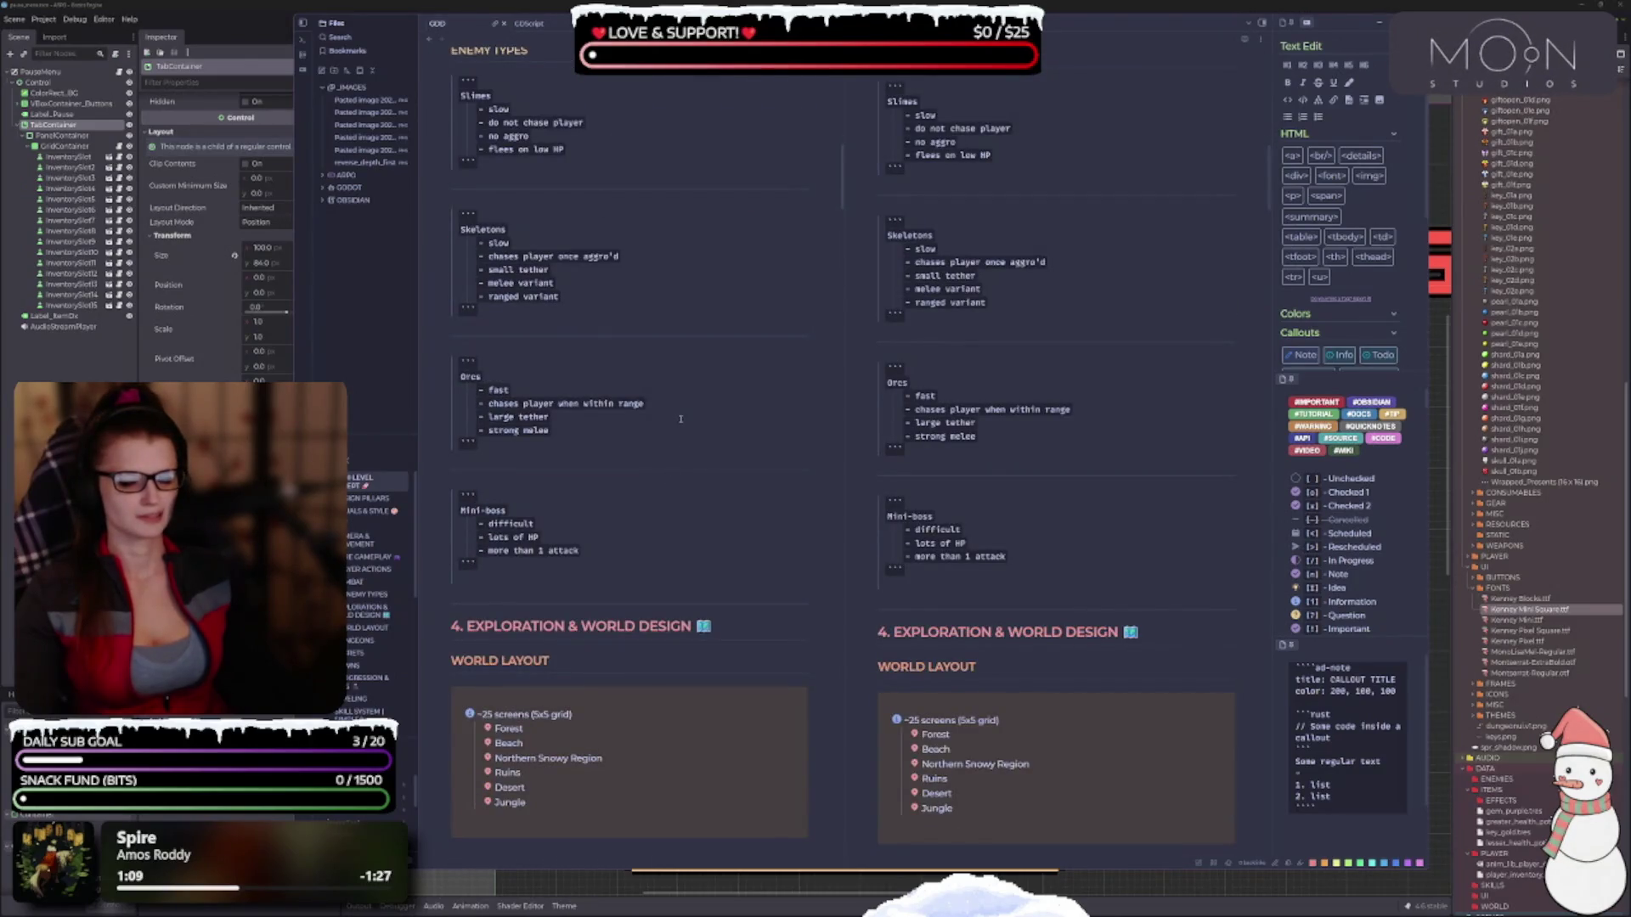
scroll(680, 418, "down", 10)
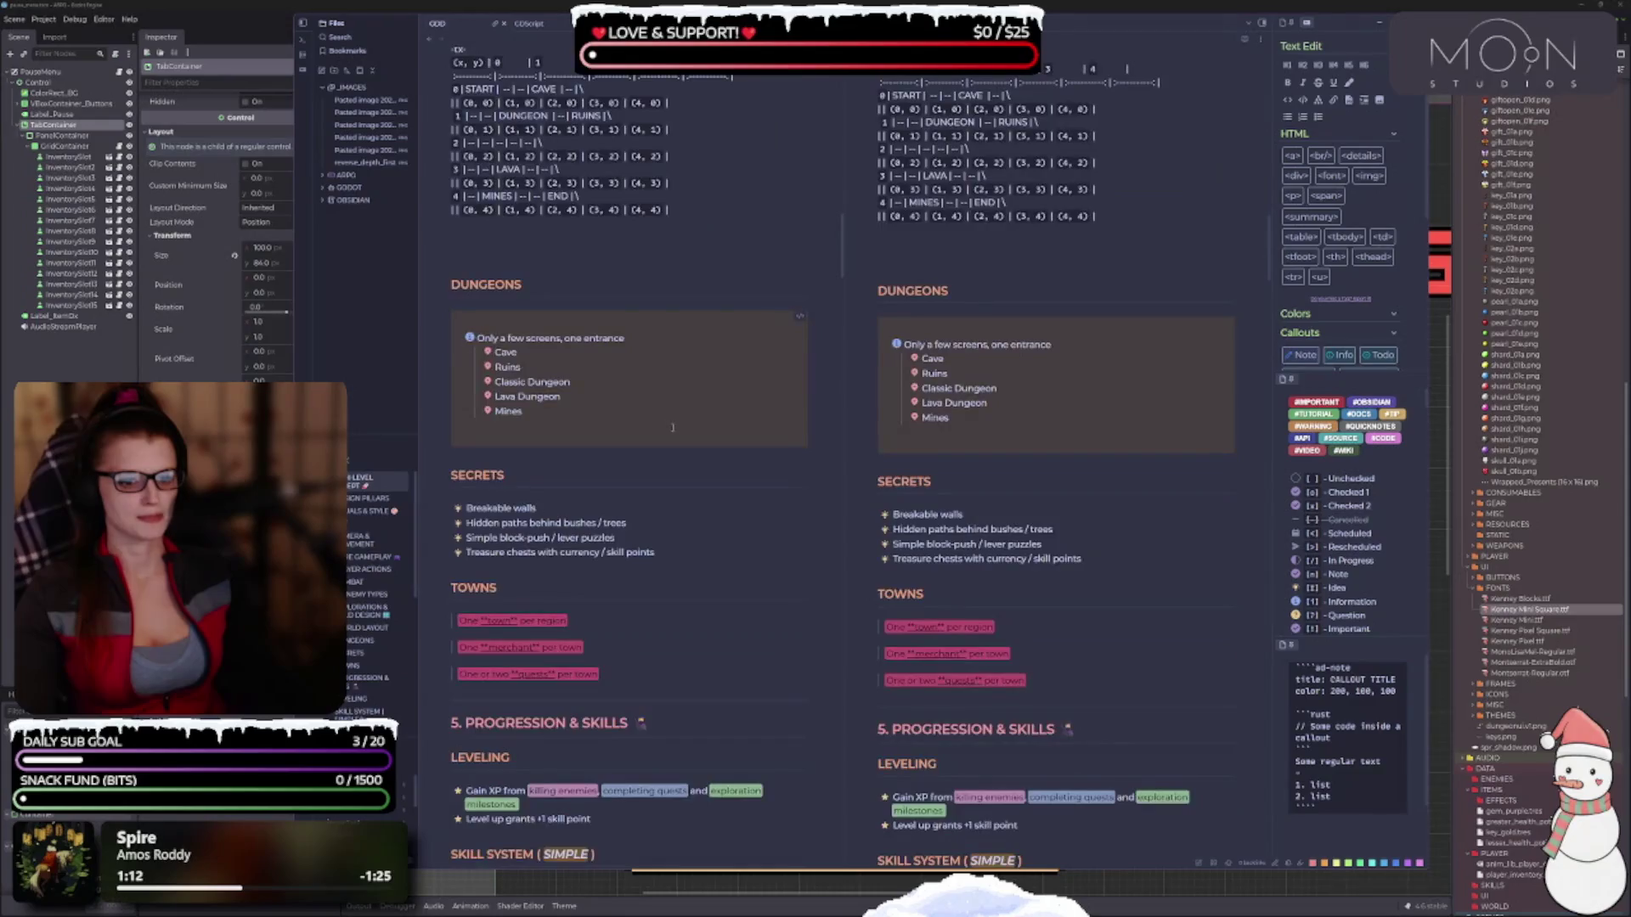
scroll(672, 427, "down", 5)
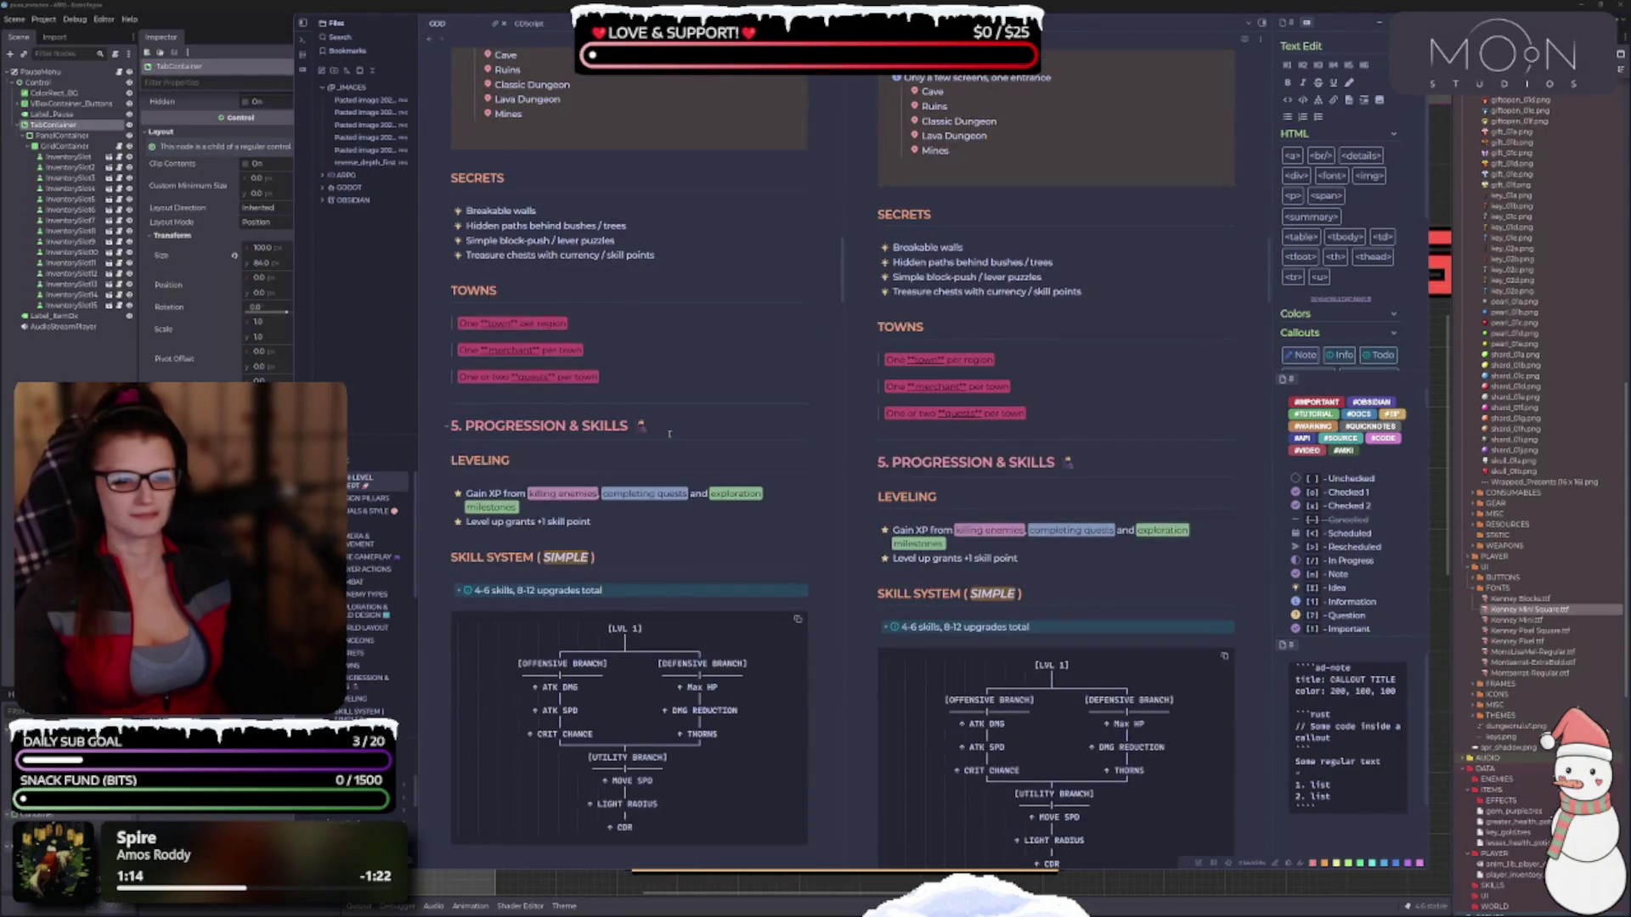
scroll(669, 434, "down", 5)
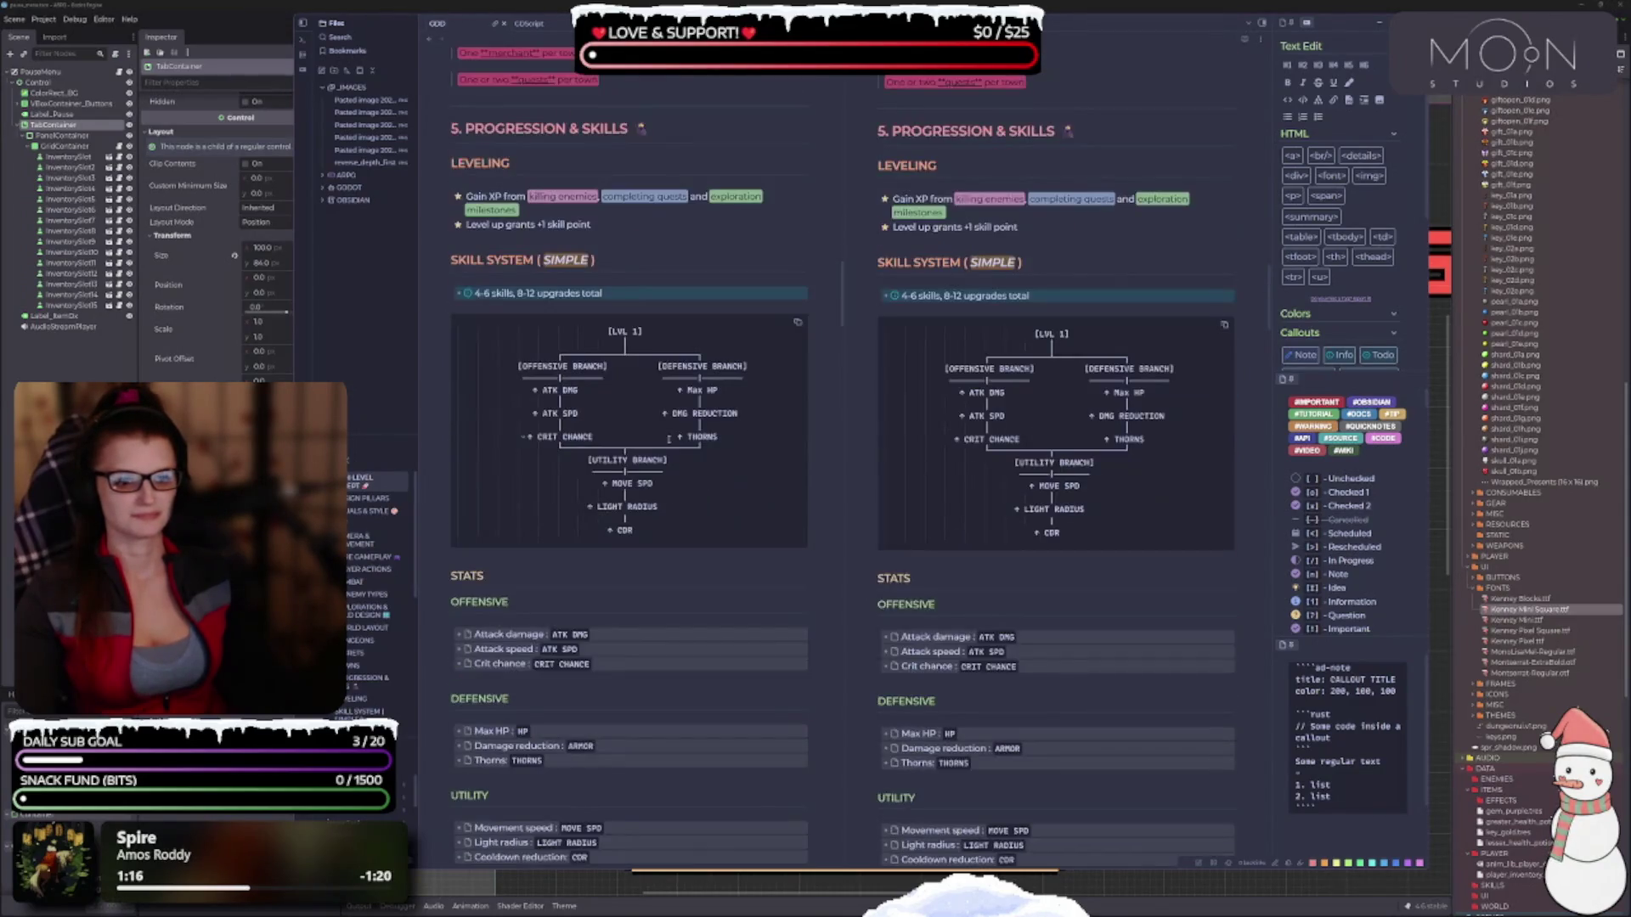
scroll(667, 440, "down", 3)
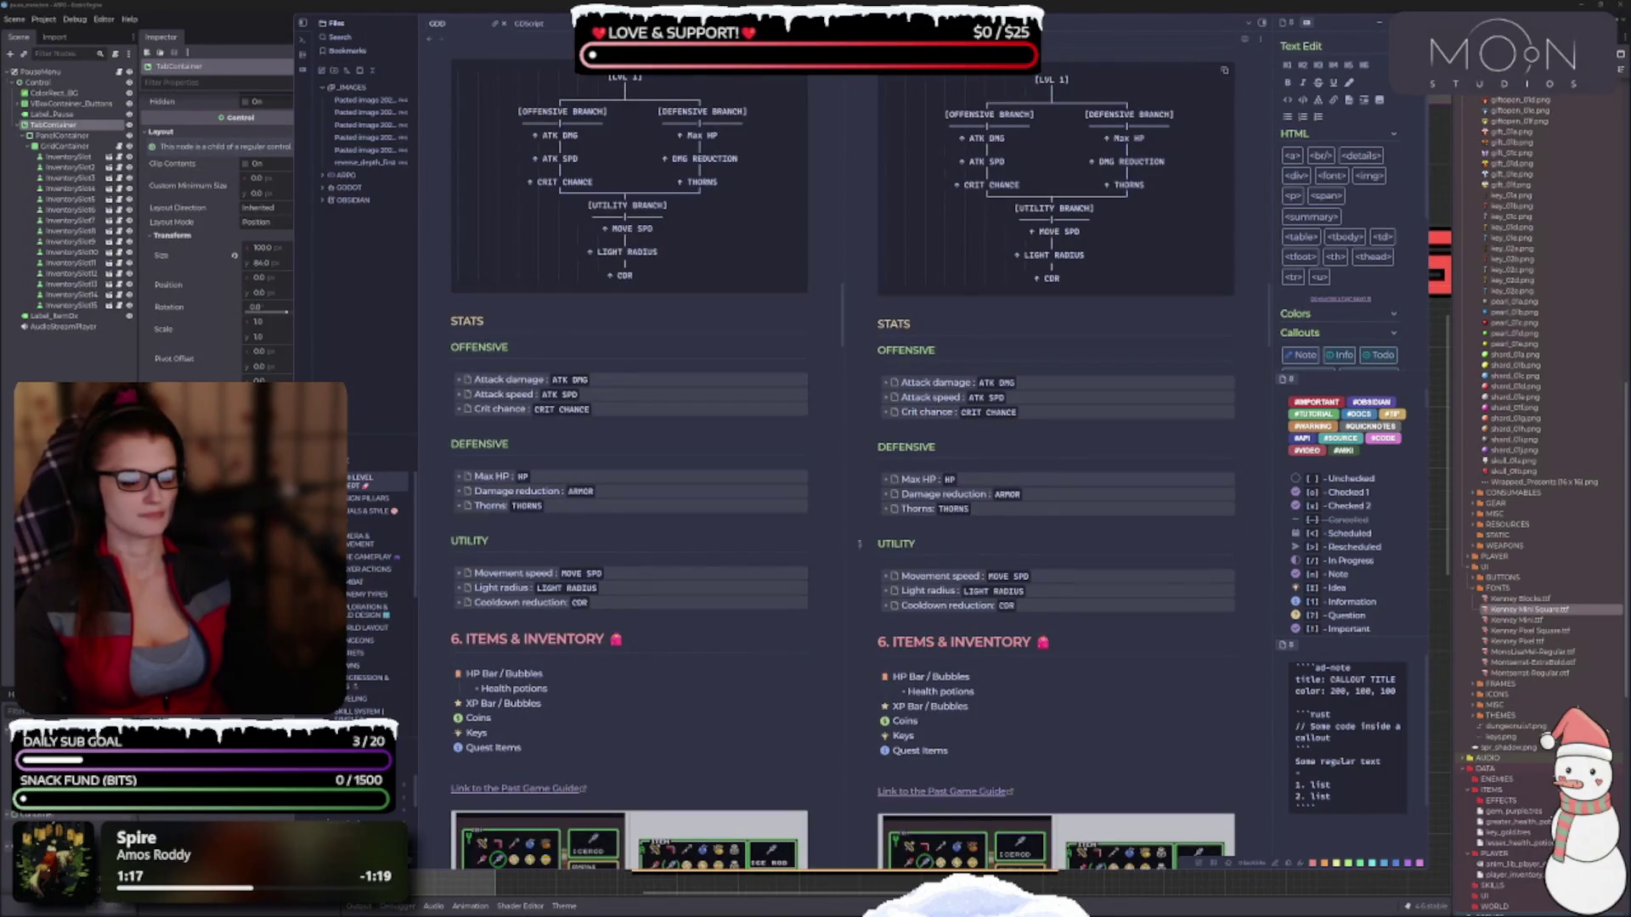
scroll(587, 477, "down", 3)
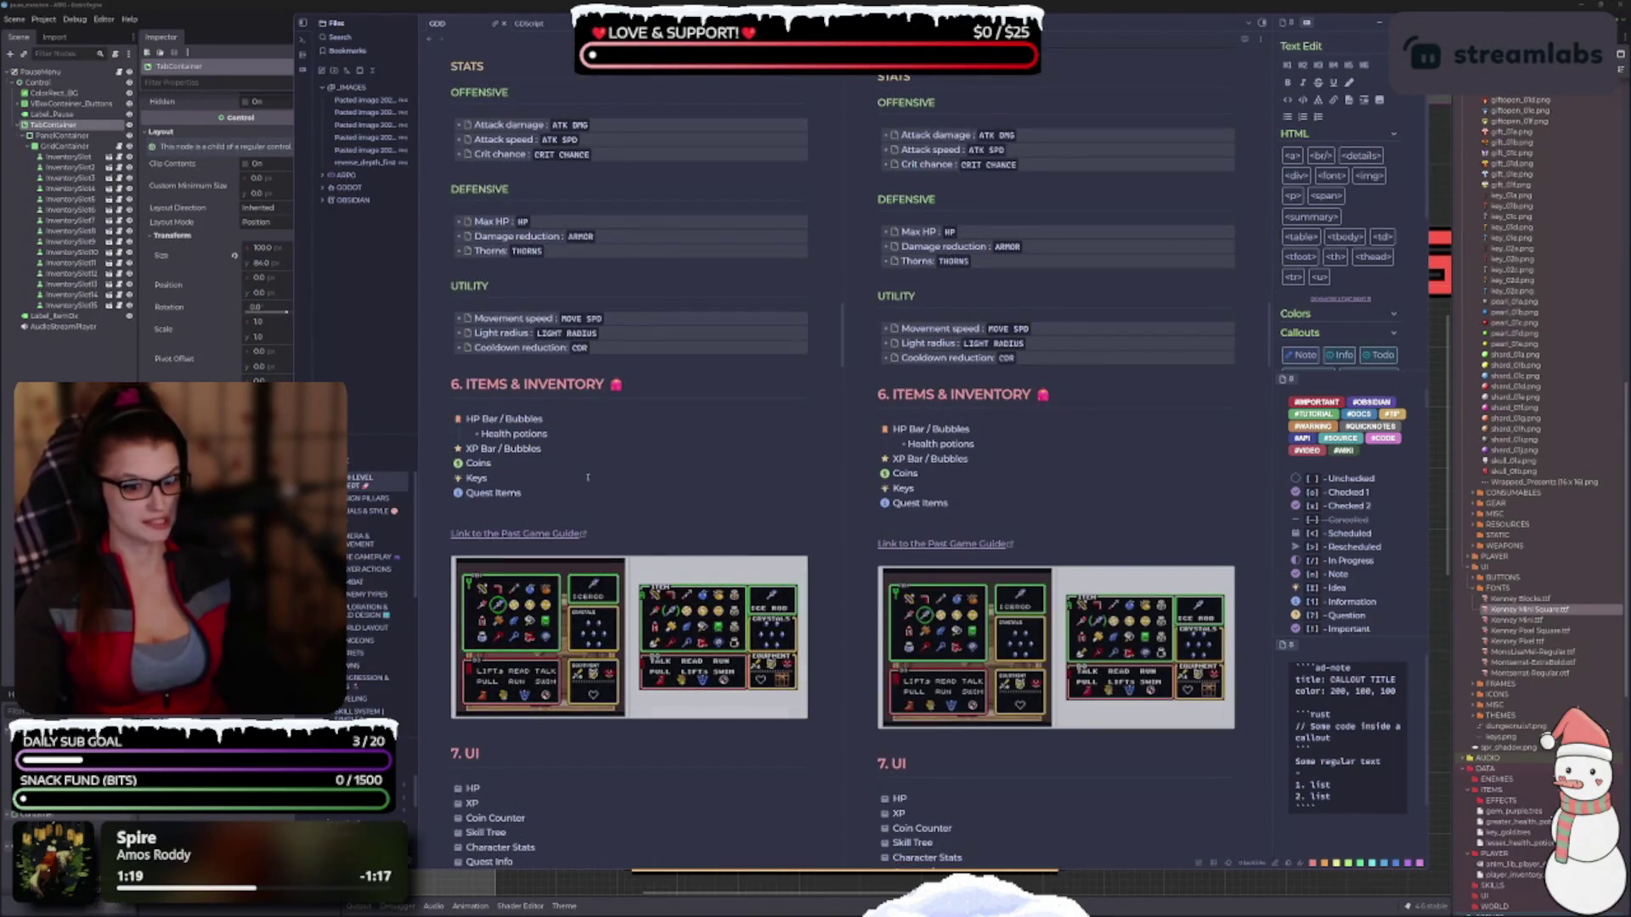
key("BackSpace")
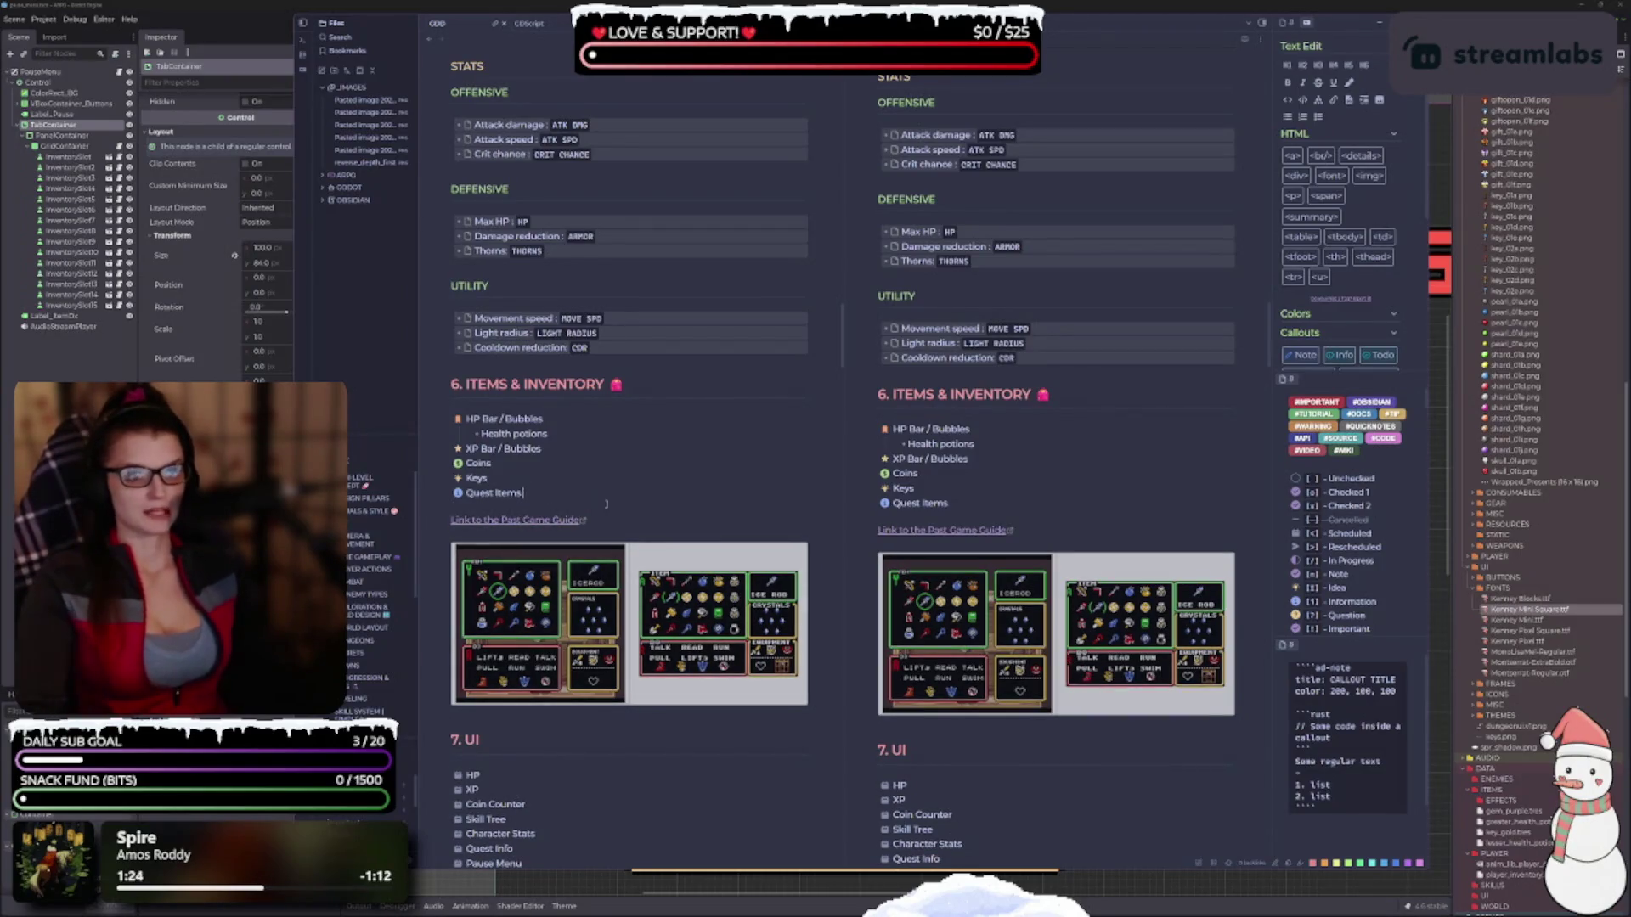
scroll(1146, 514, "up", 5)
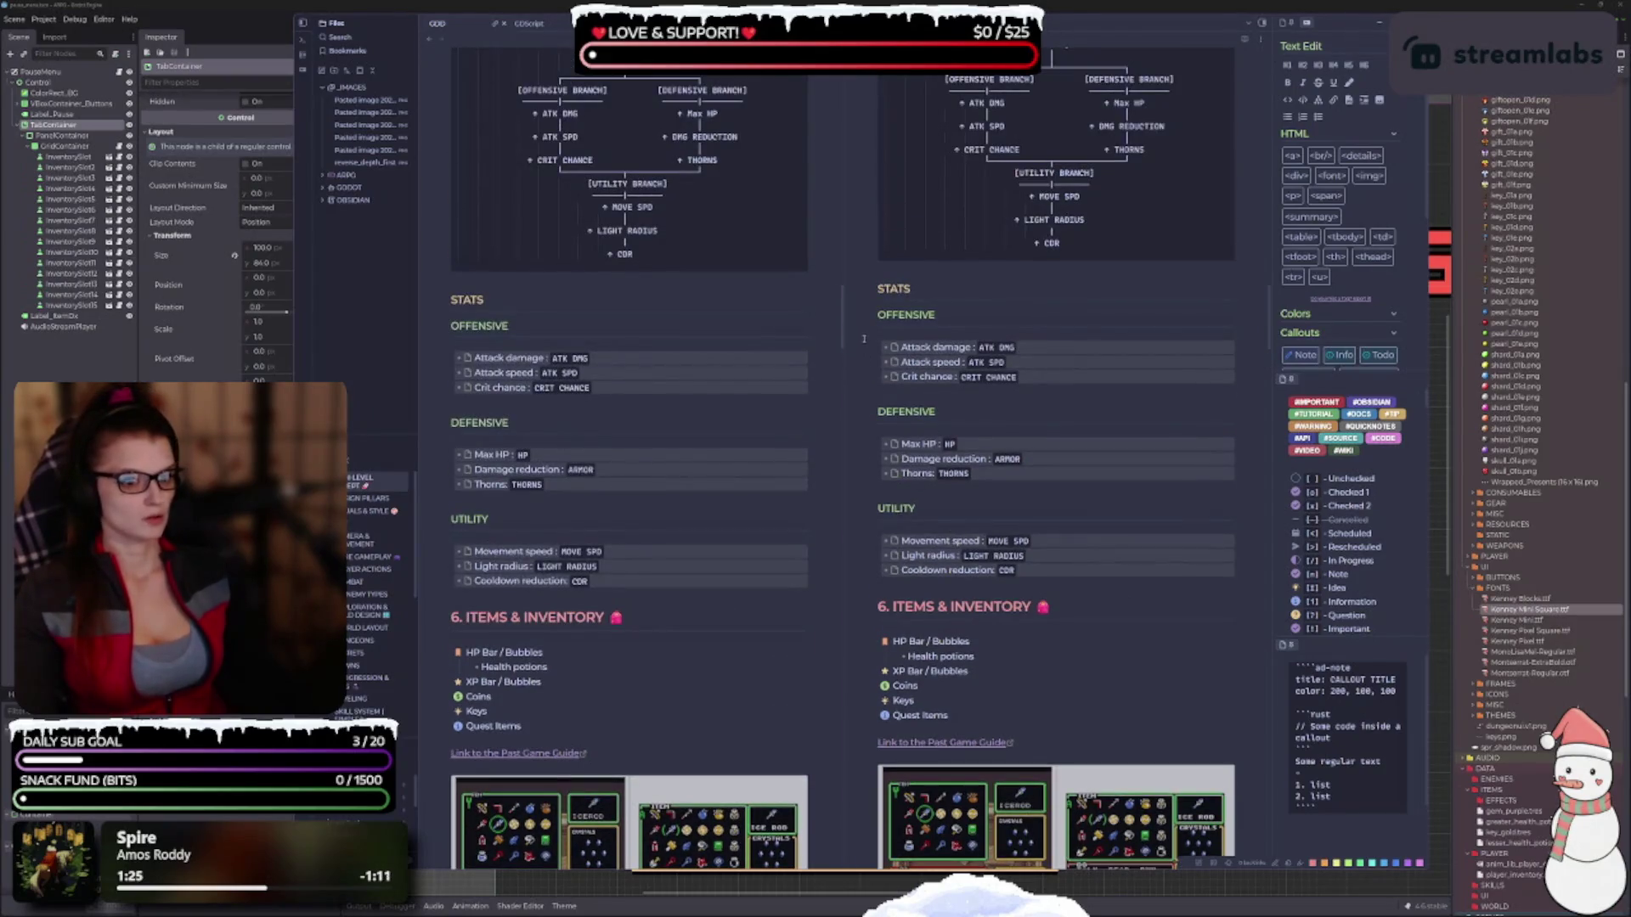
scroll(836, 321, "up", 15)
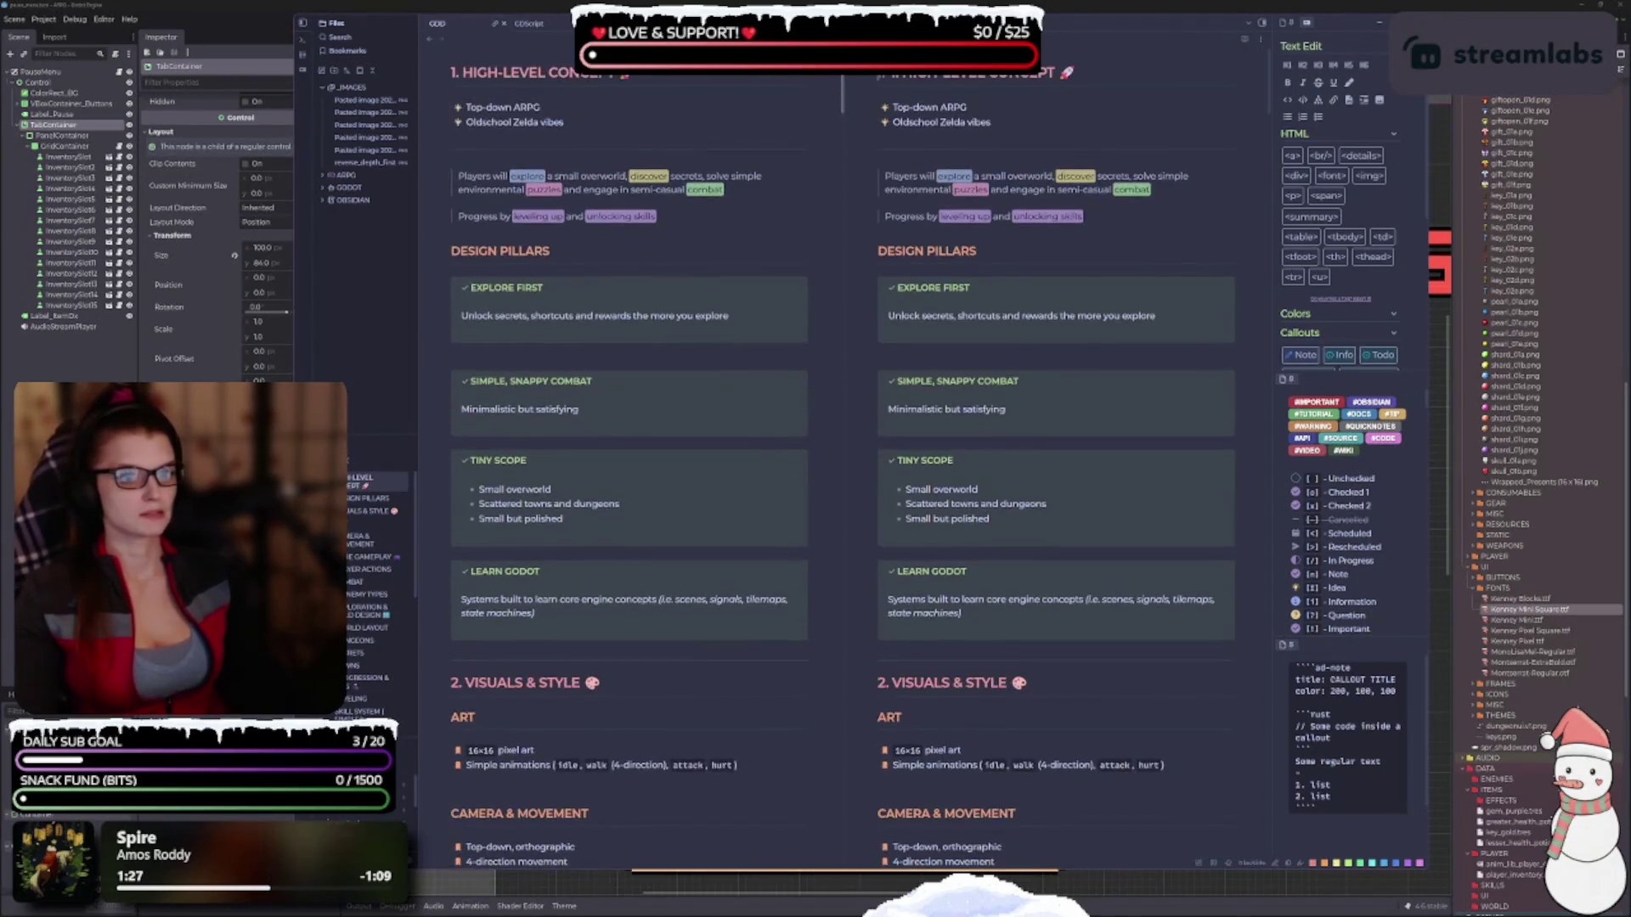
scroll(844, 132, "down", 10)
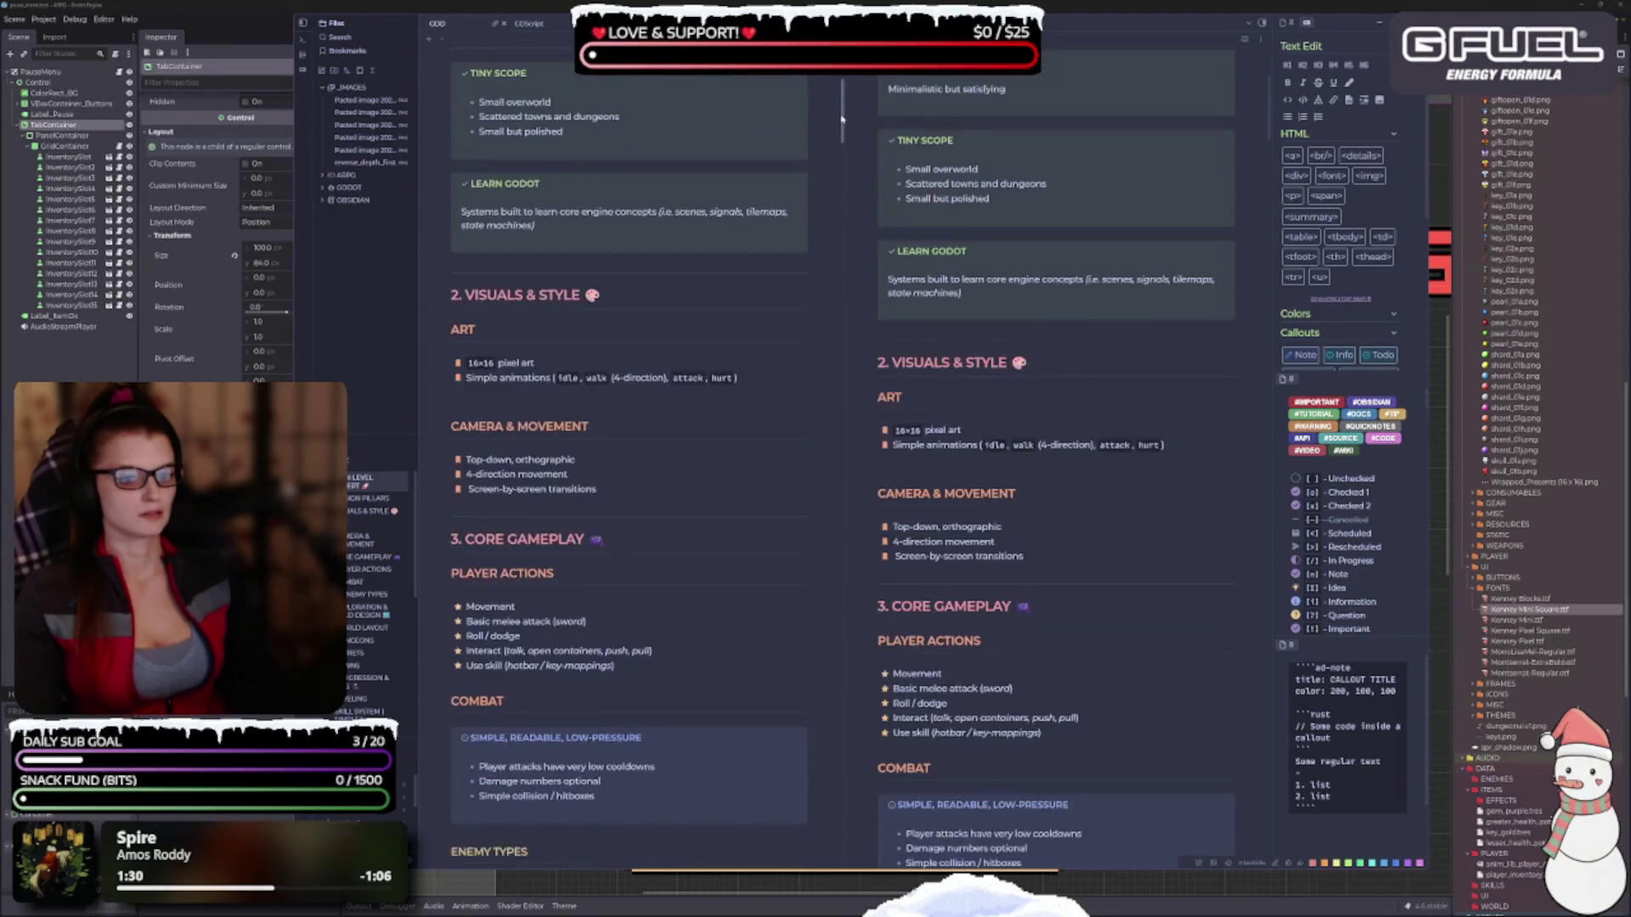
left_click_drag(843, 131, 867, 348)
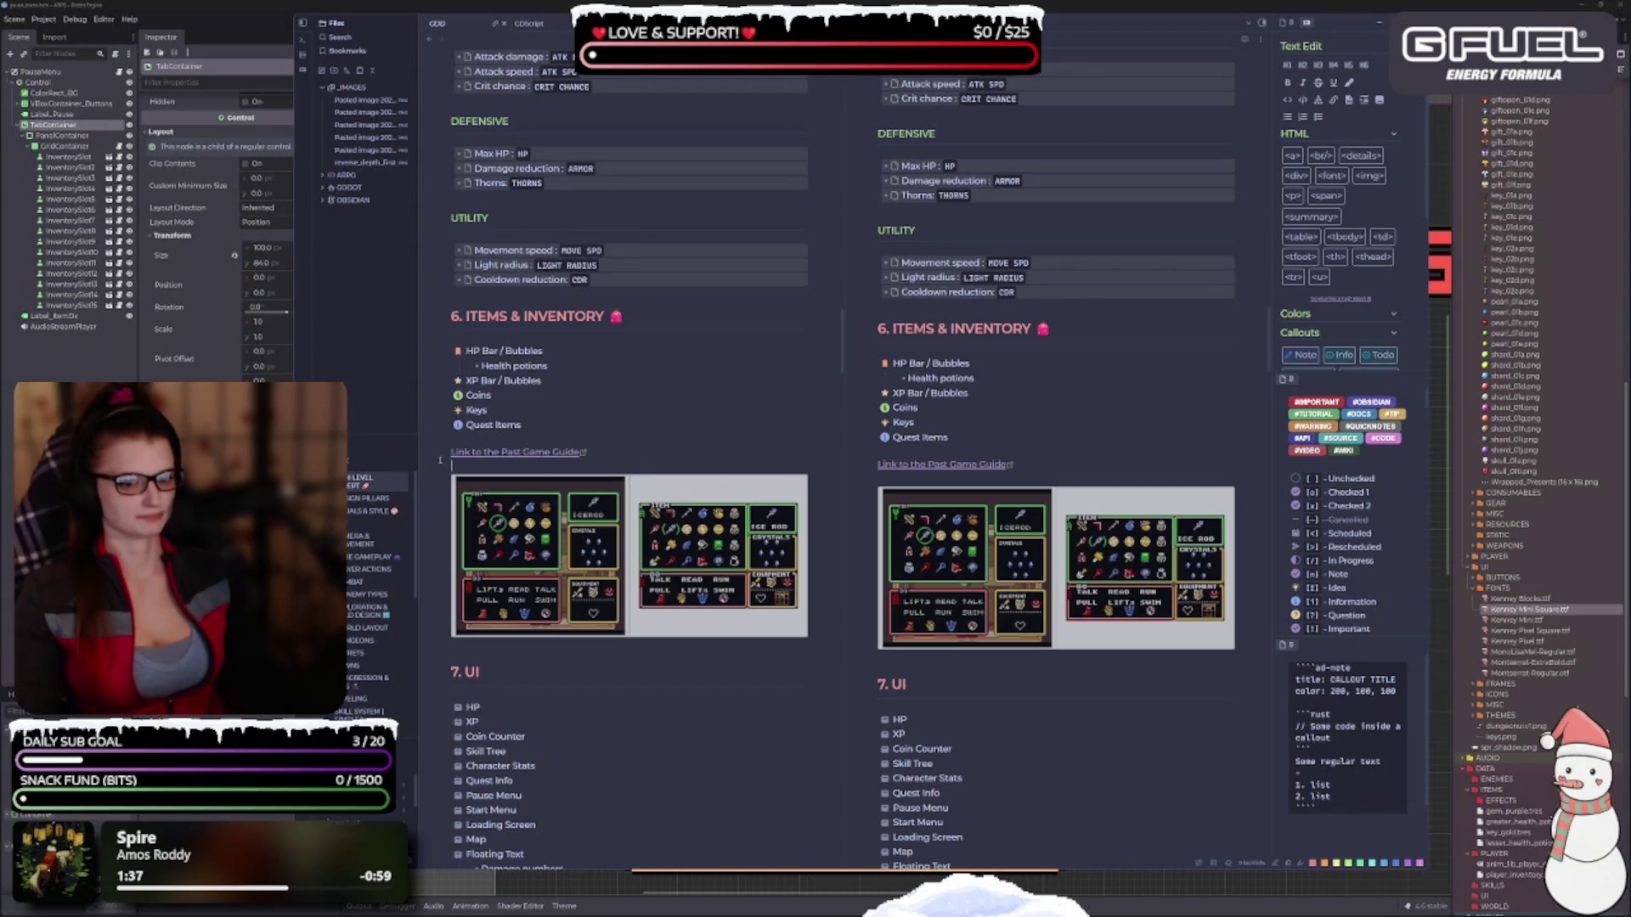
Switch the left note pane to Source mode so it shows raw markdown.
key("Up")
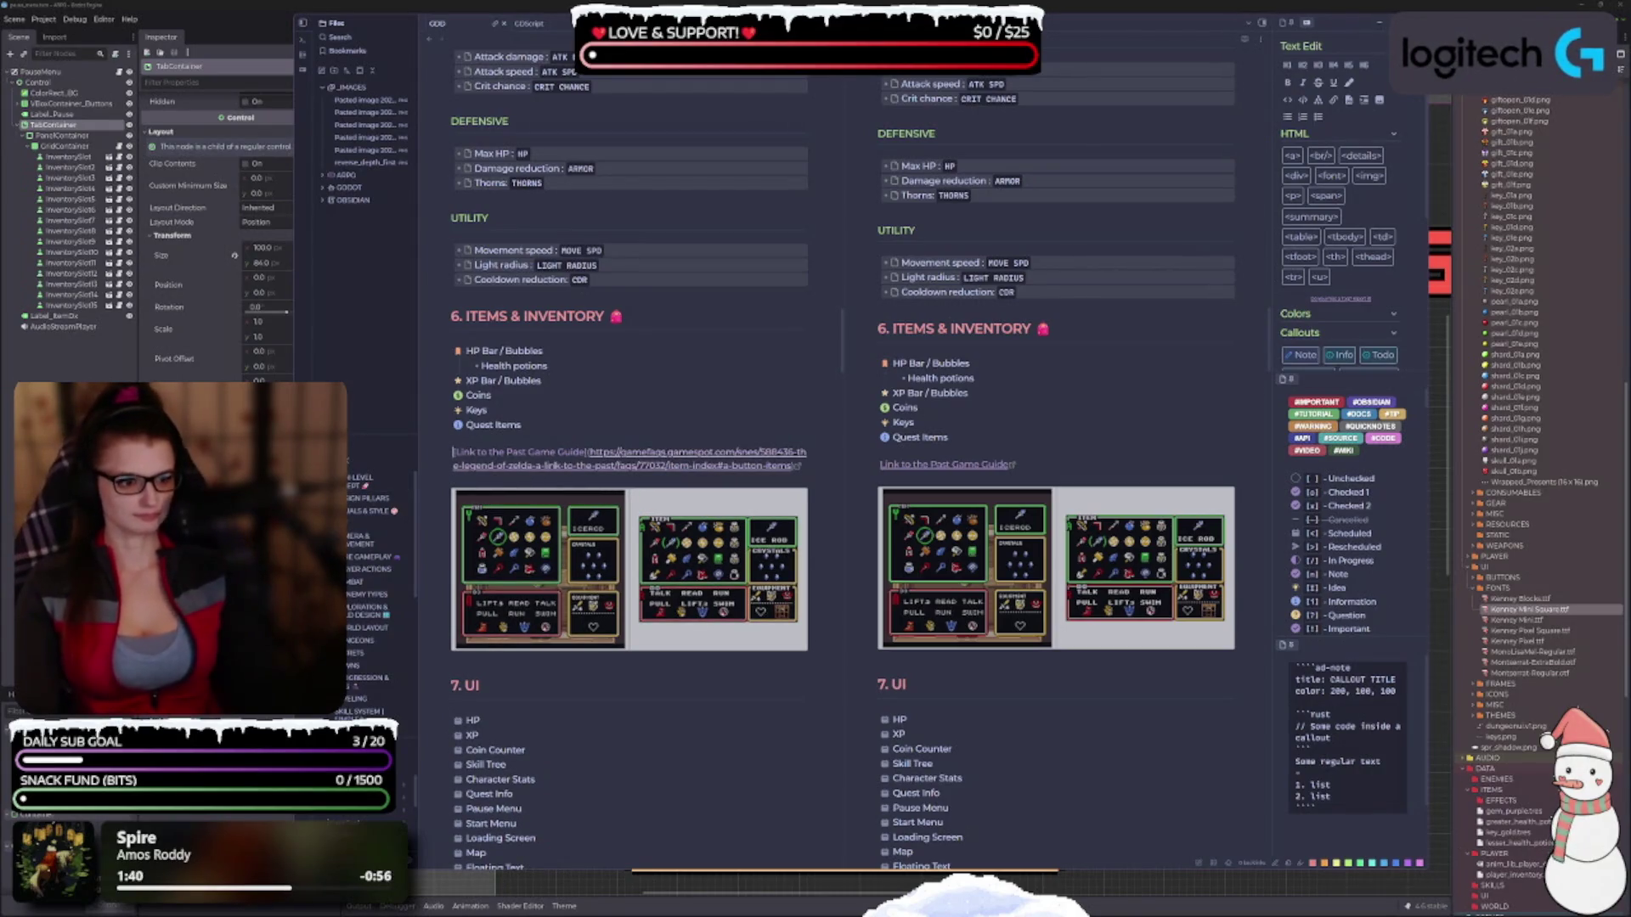
key("Up")
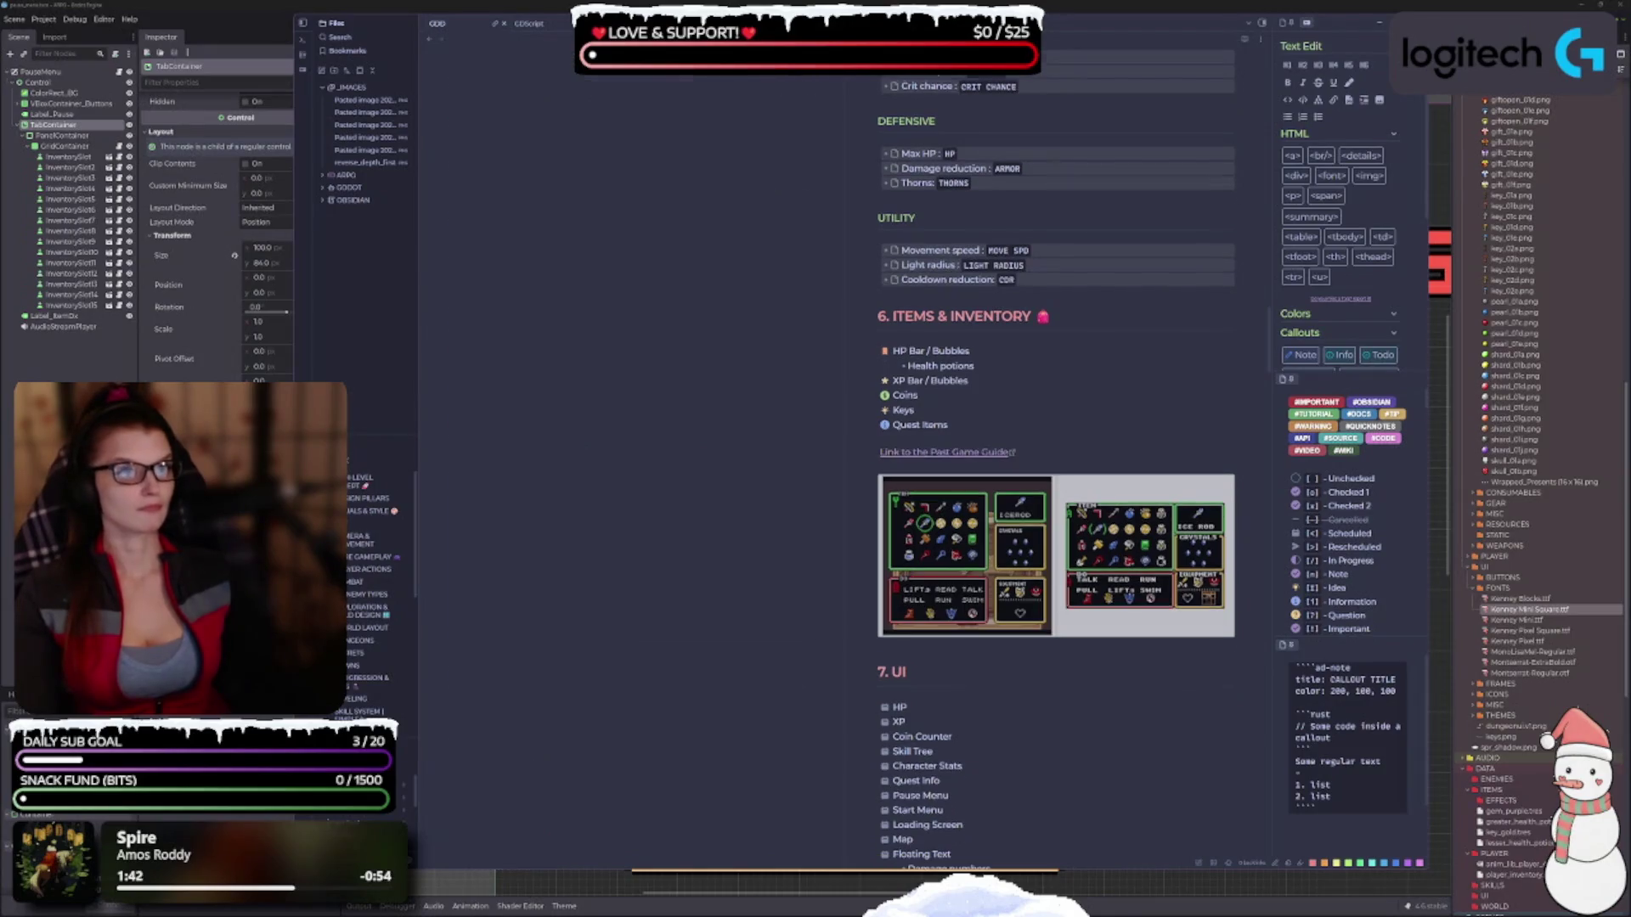
scroll(695, 332, "down", 5)
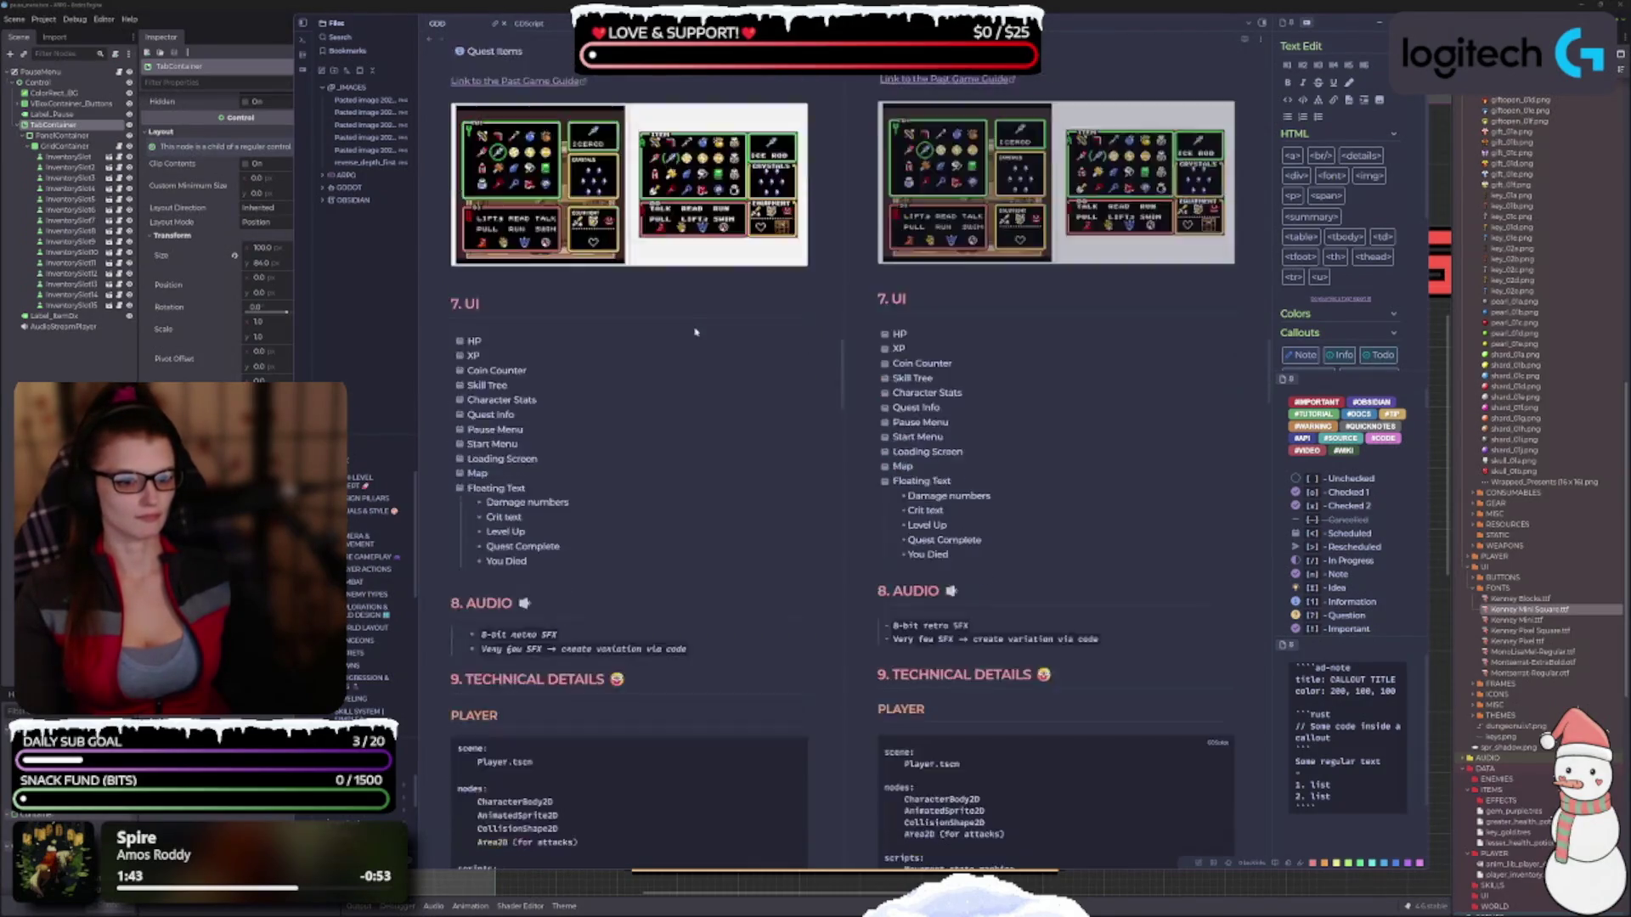
scroll(695, 332, "up", 5)
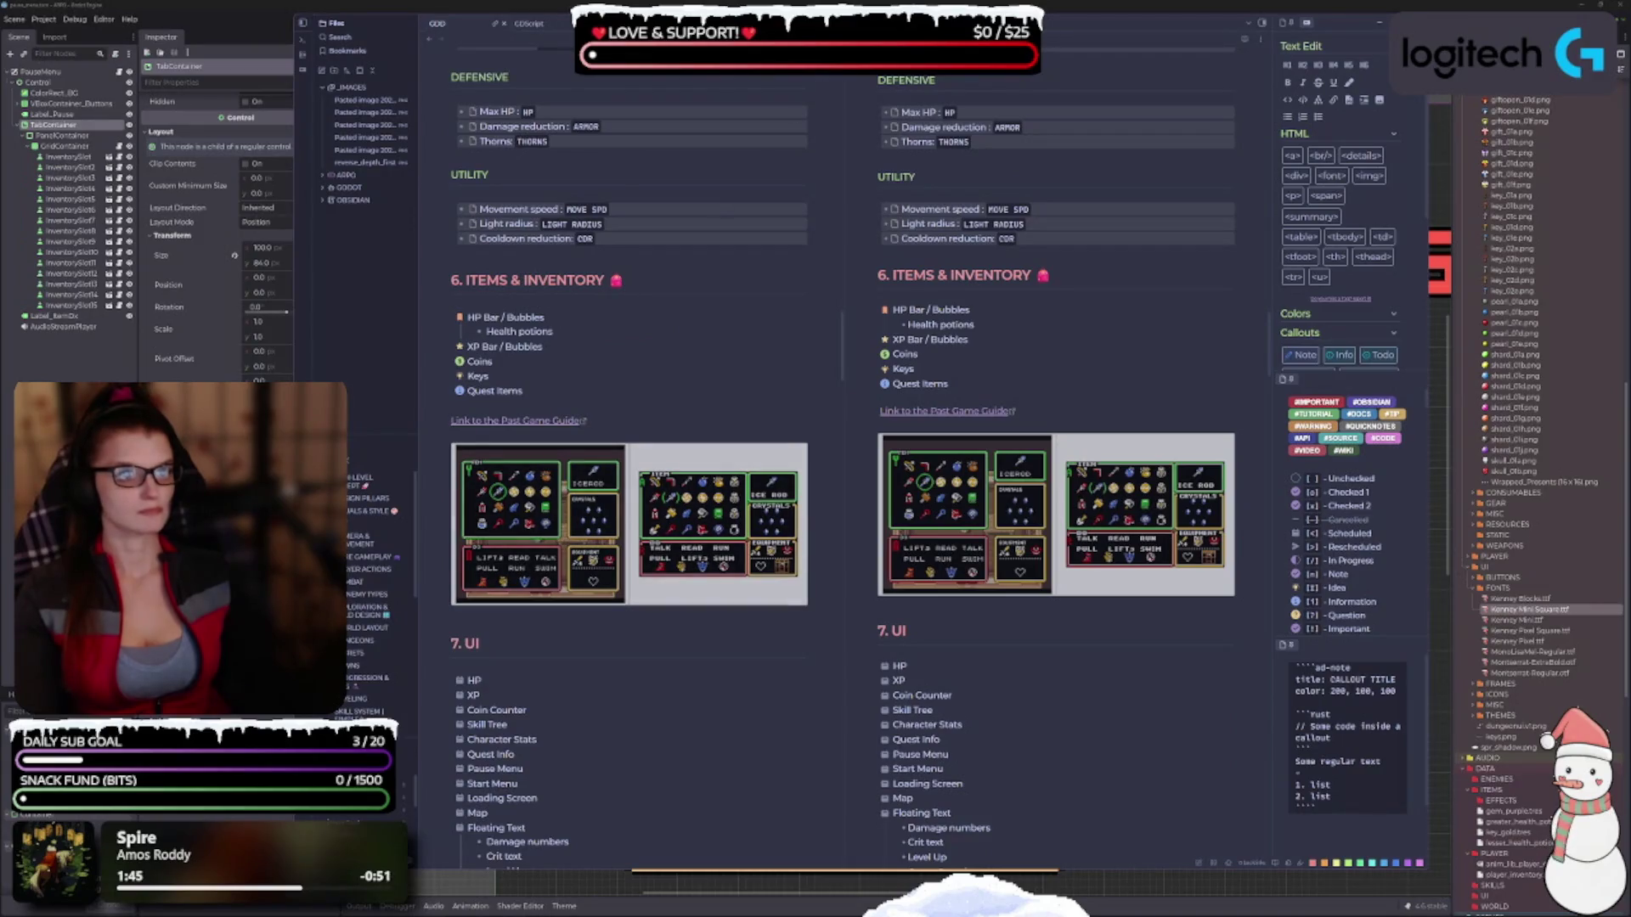
left_click(831, 23)
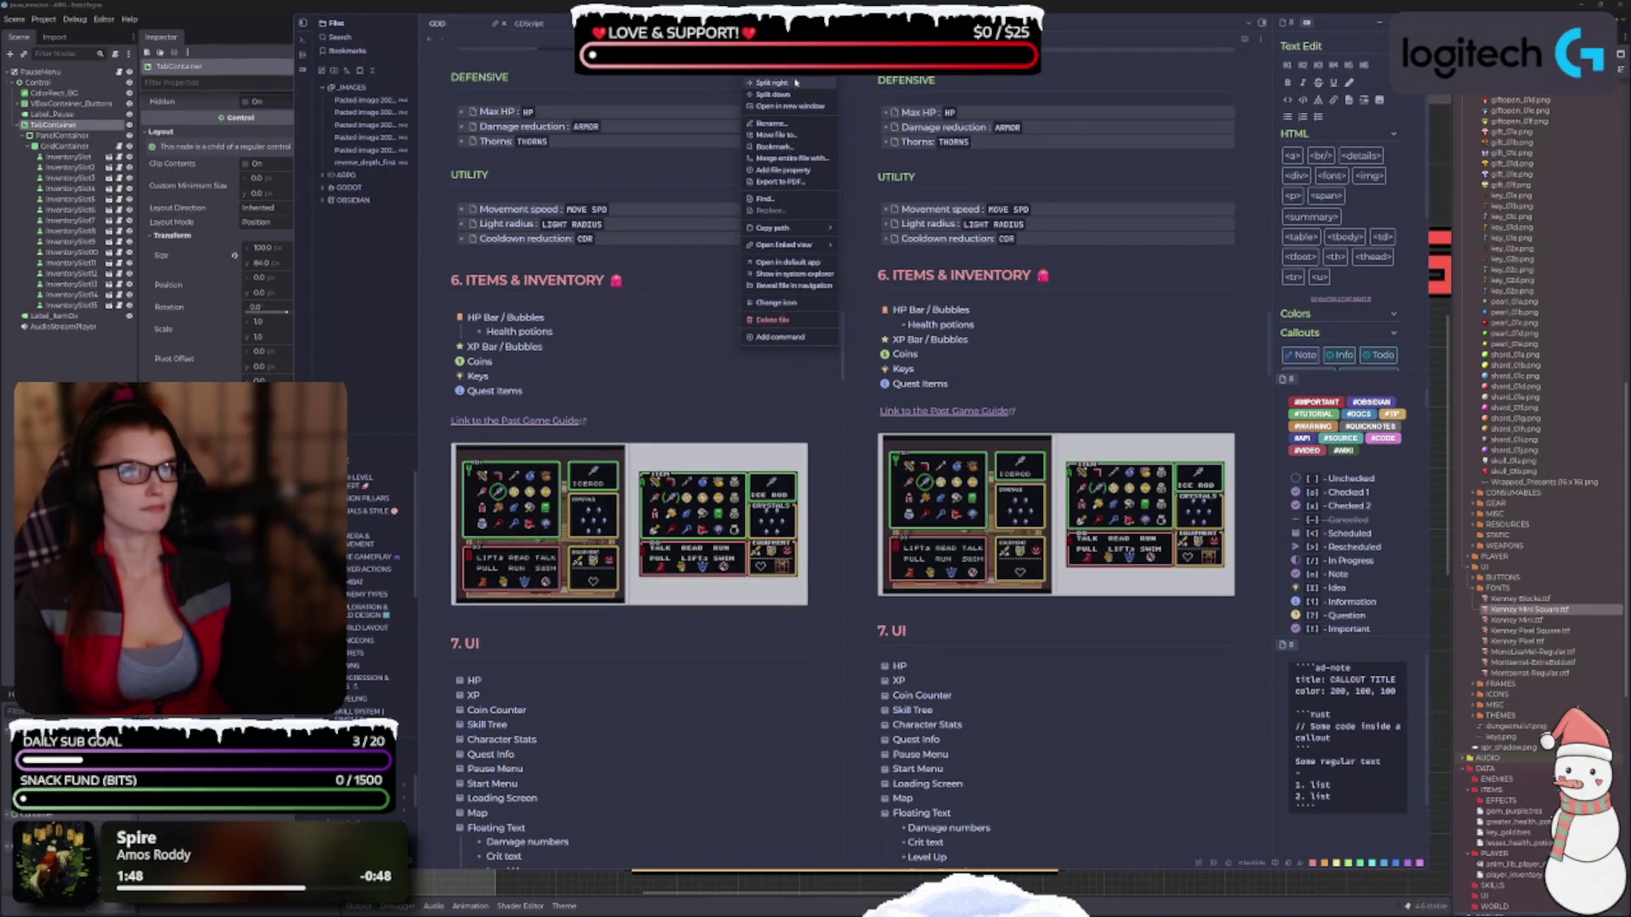
scroll(793, 108, "up", 1)
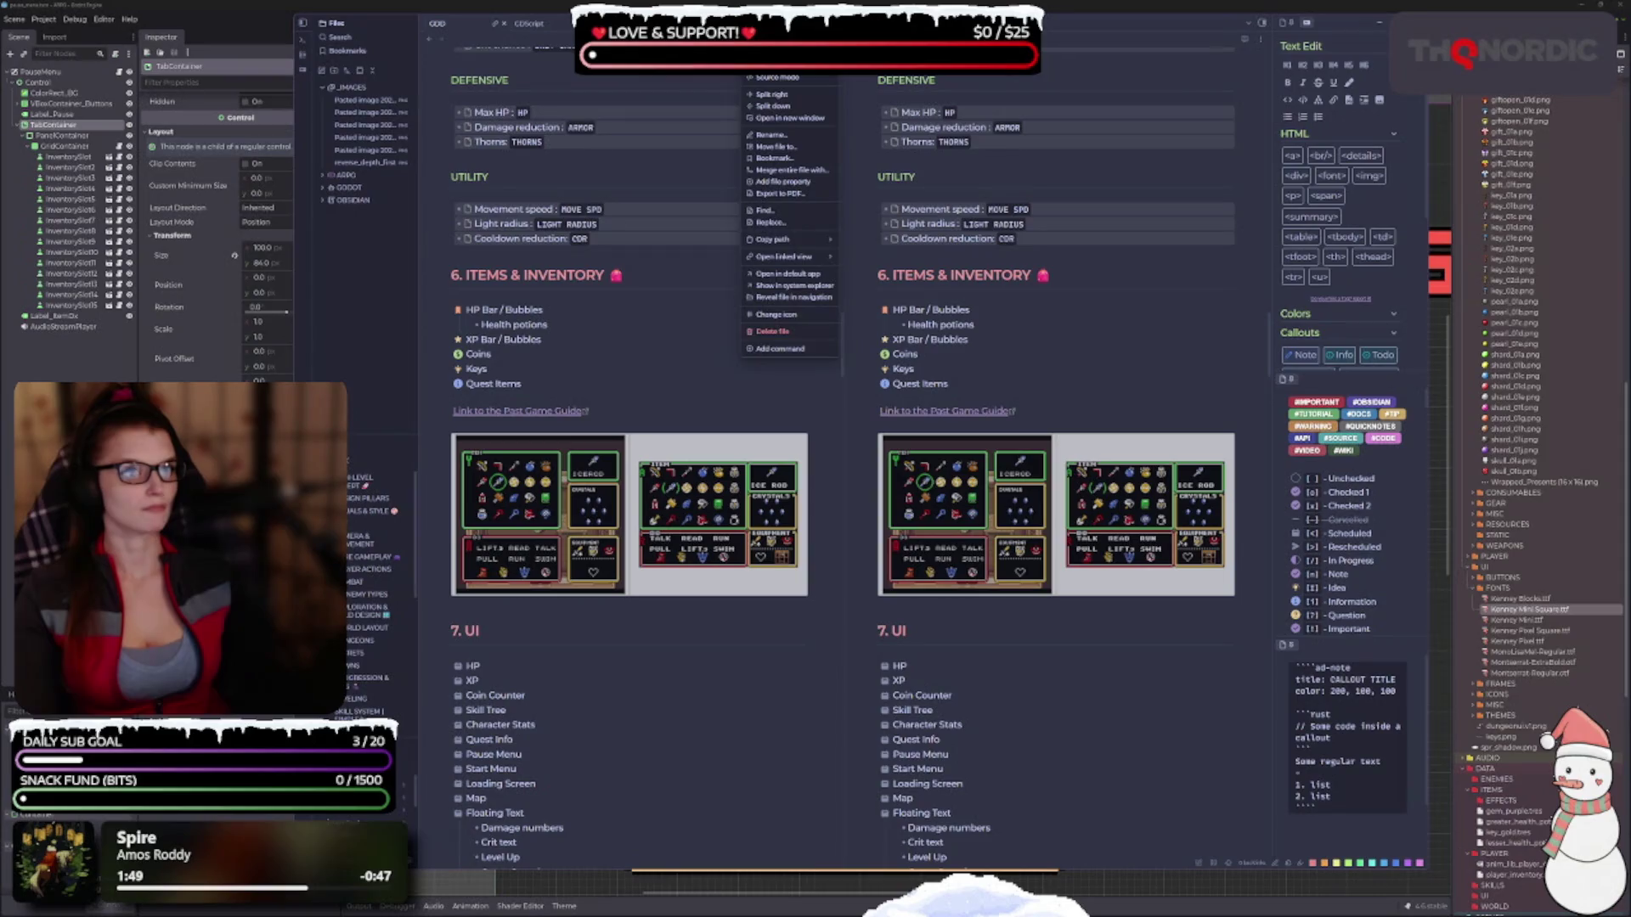
left_click(801, 78)
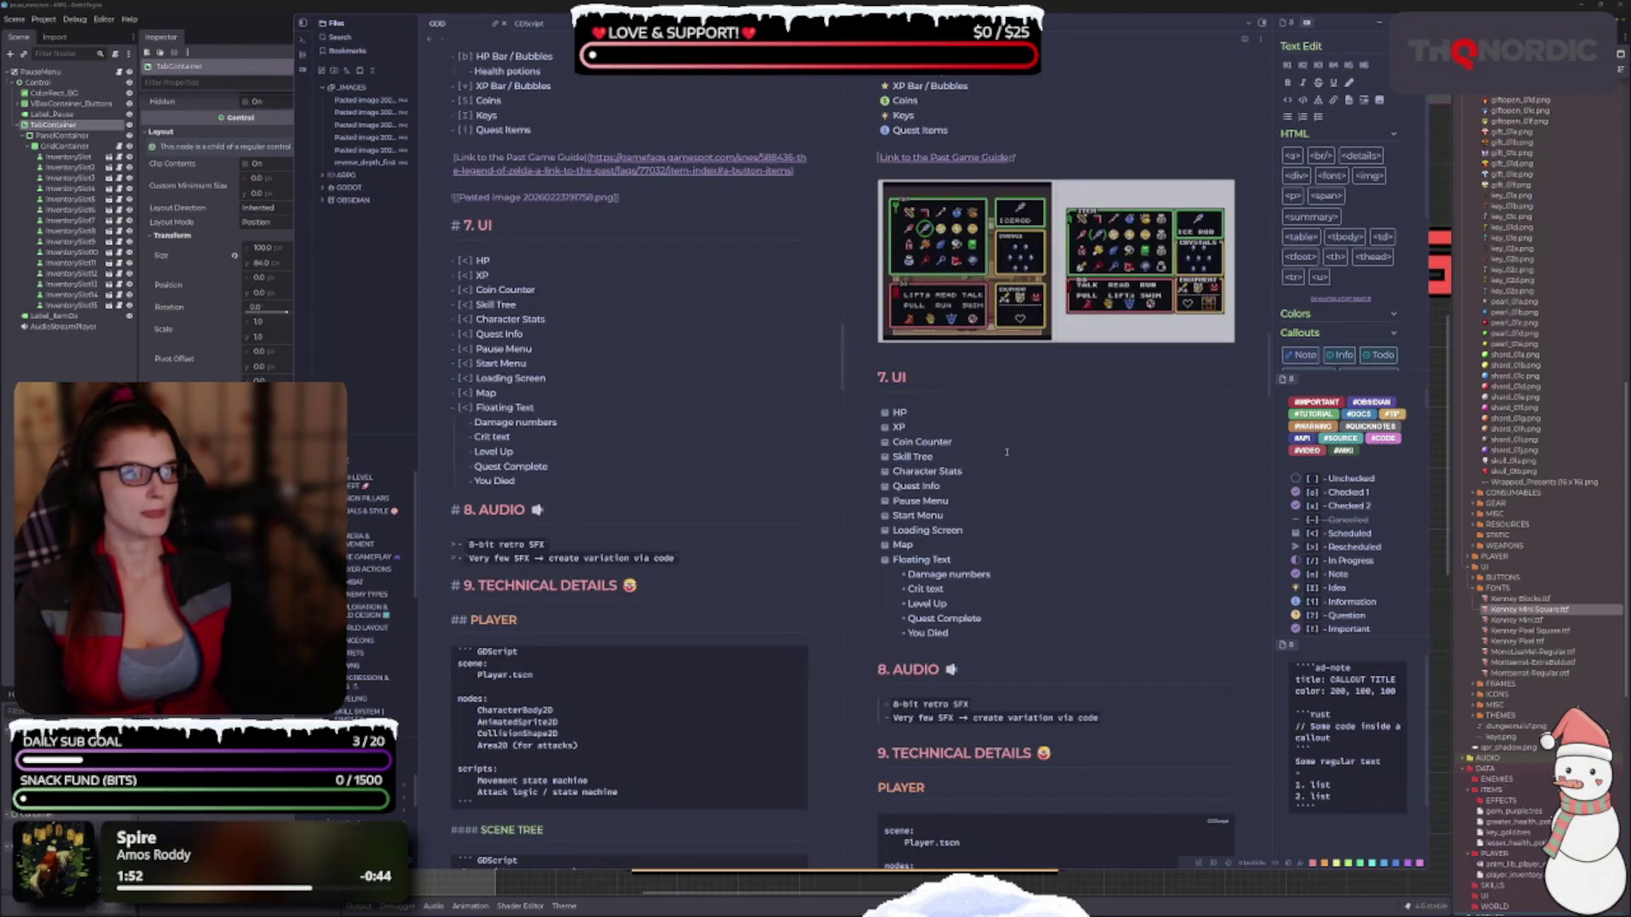
scroll(500, 477, "down", 1)
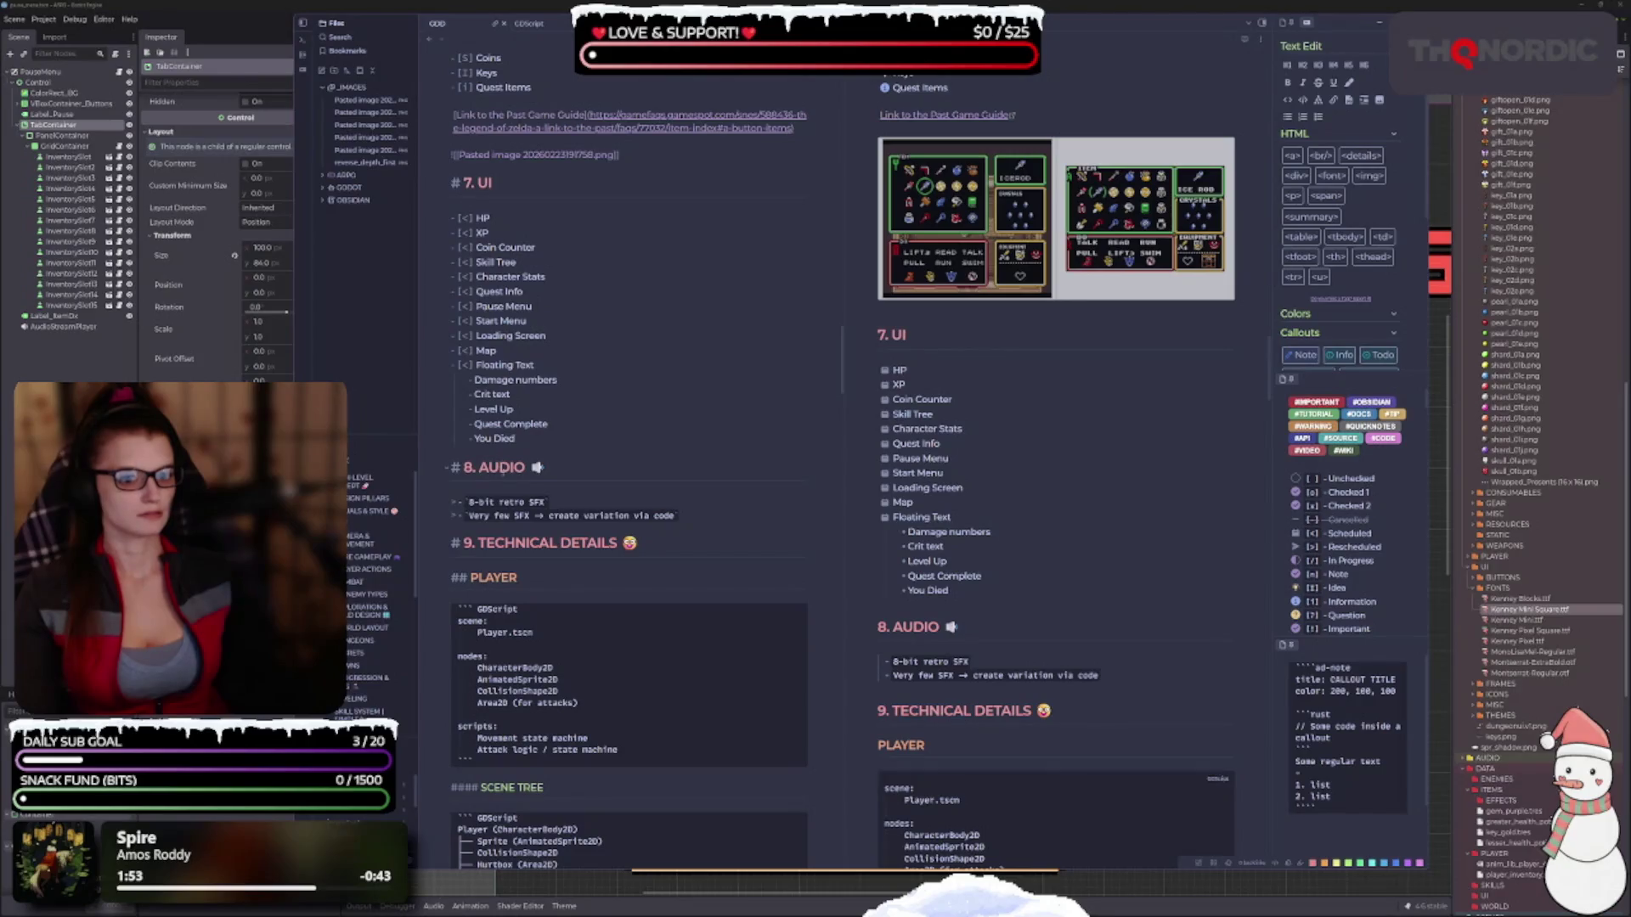
scroll(643, 426, "up", 5)
Prefix the Past Game Guide link with '- [>]' after trying the b, i and ? markers.
left_click(540, 357)
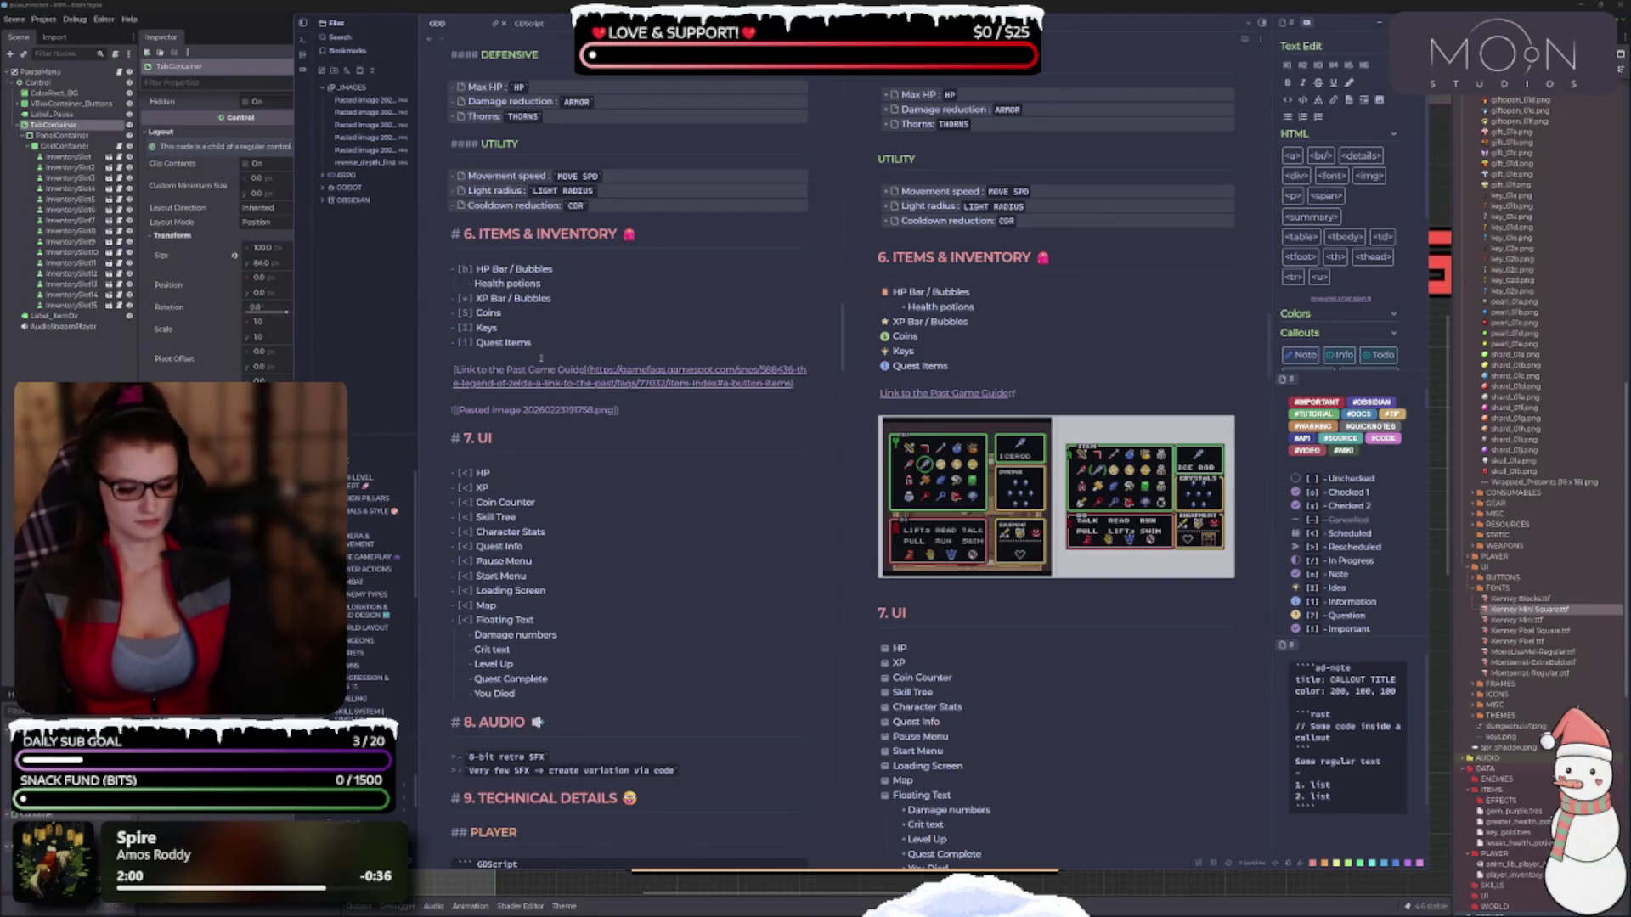
type("- ")
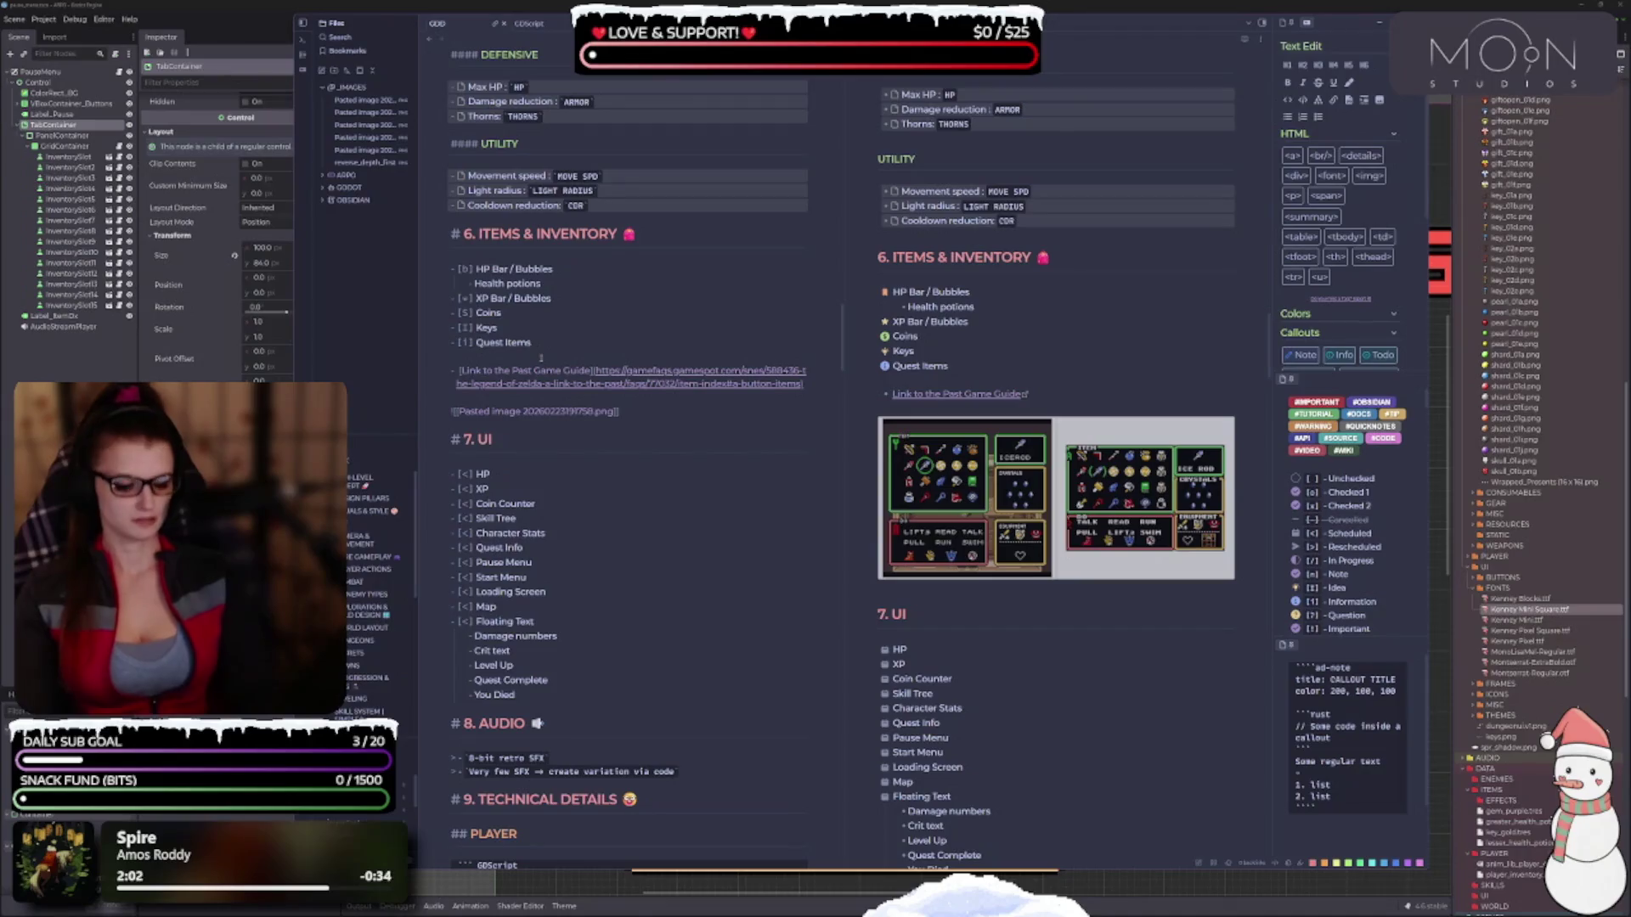
type("[]")
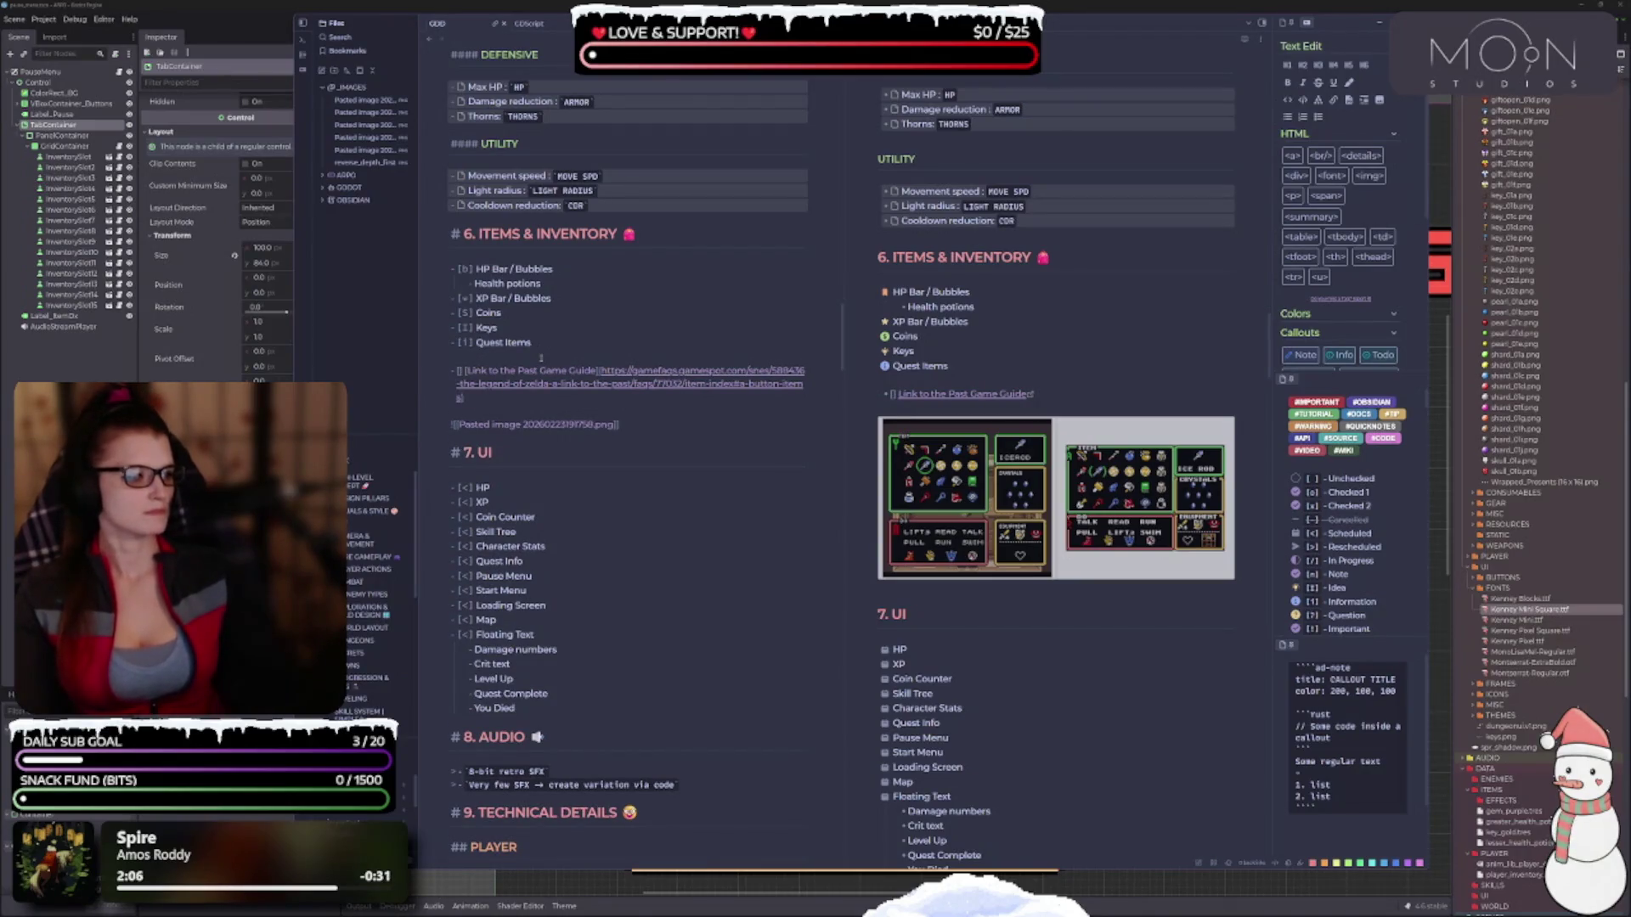
scroll(1354, 507, "down", 2)
scroll(1354, 507, "down", 1)
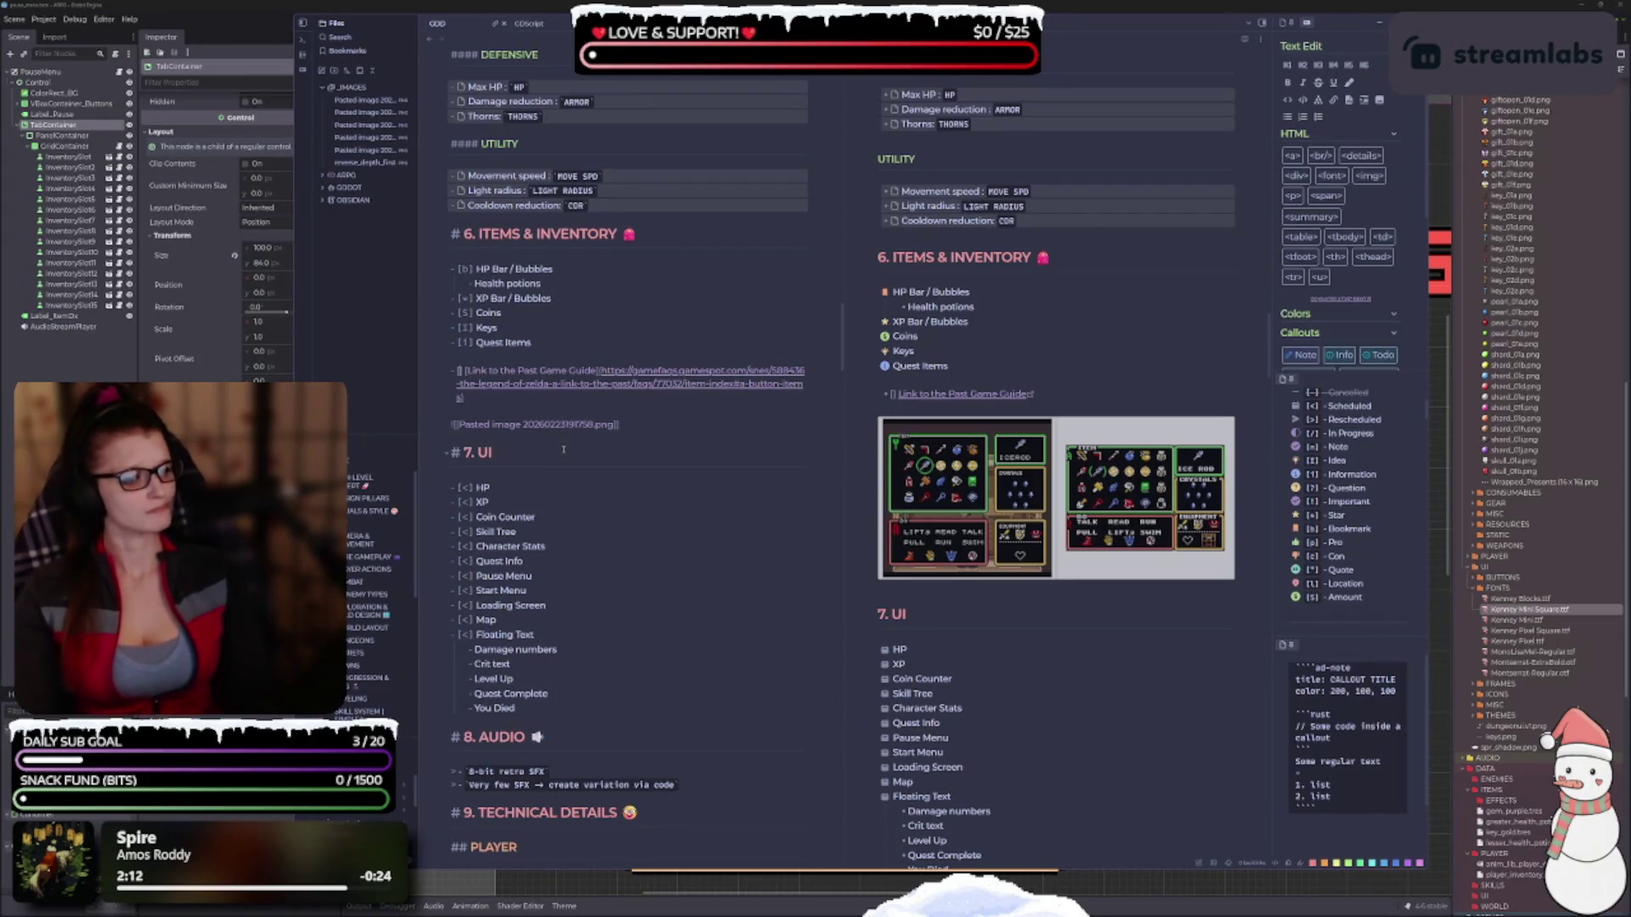
type("b")
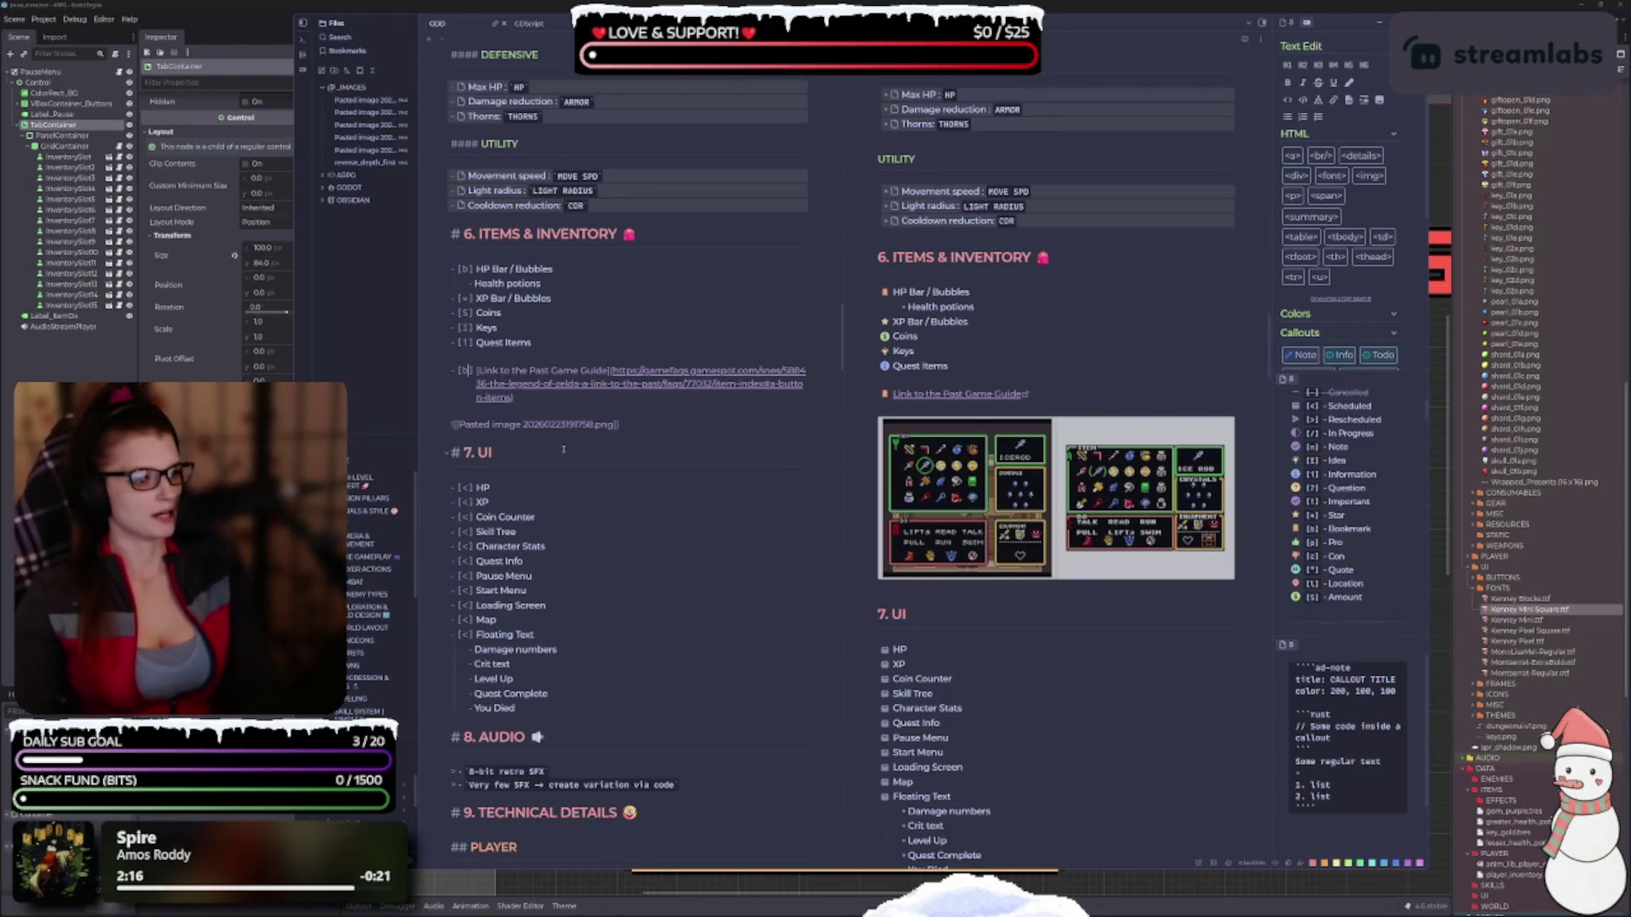
key("BackSpace")
type("i")
key("BackSpace")
type("?")
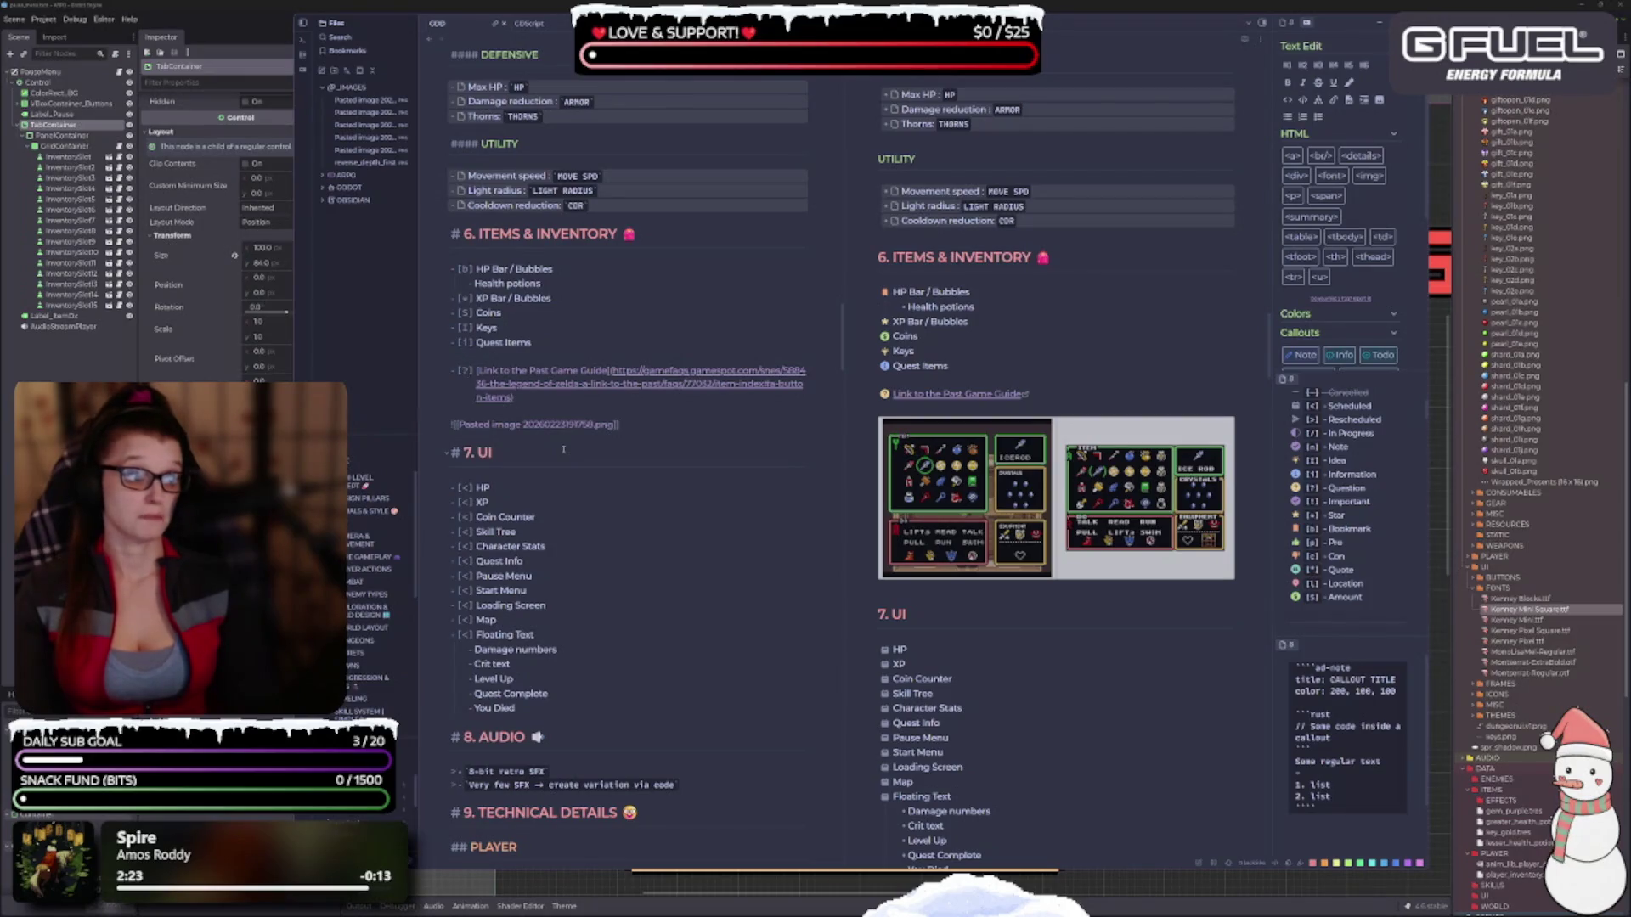
key("BackSpace")
type(">")
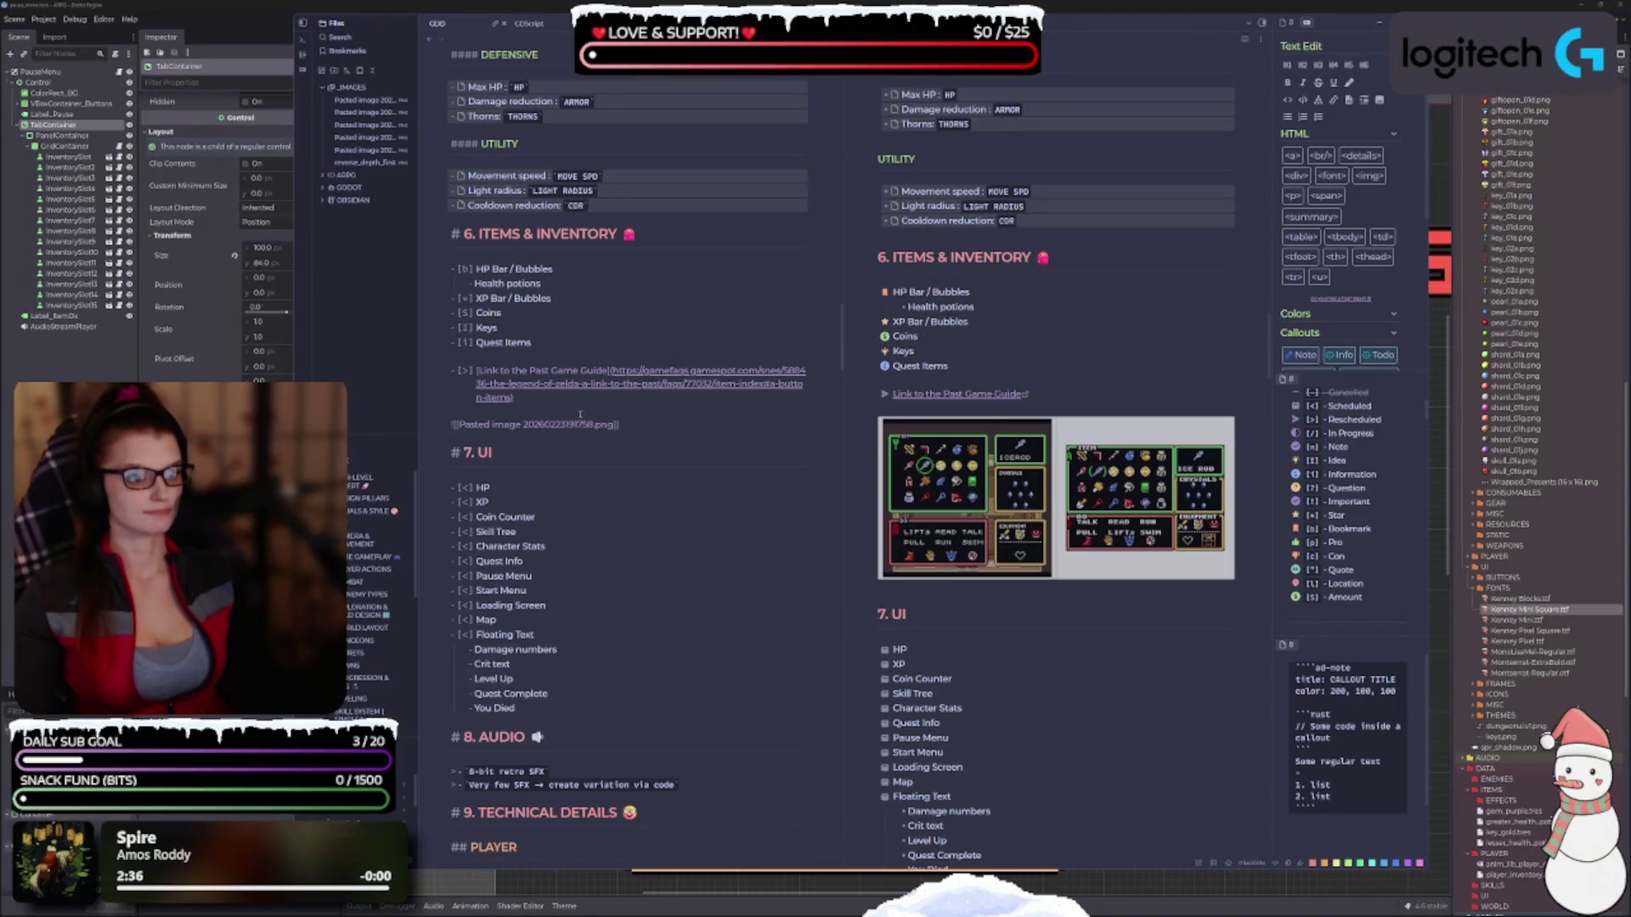
Delete the blank line above the pasted inventory image.
left_click(516, 414)
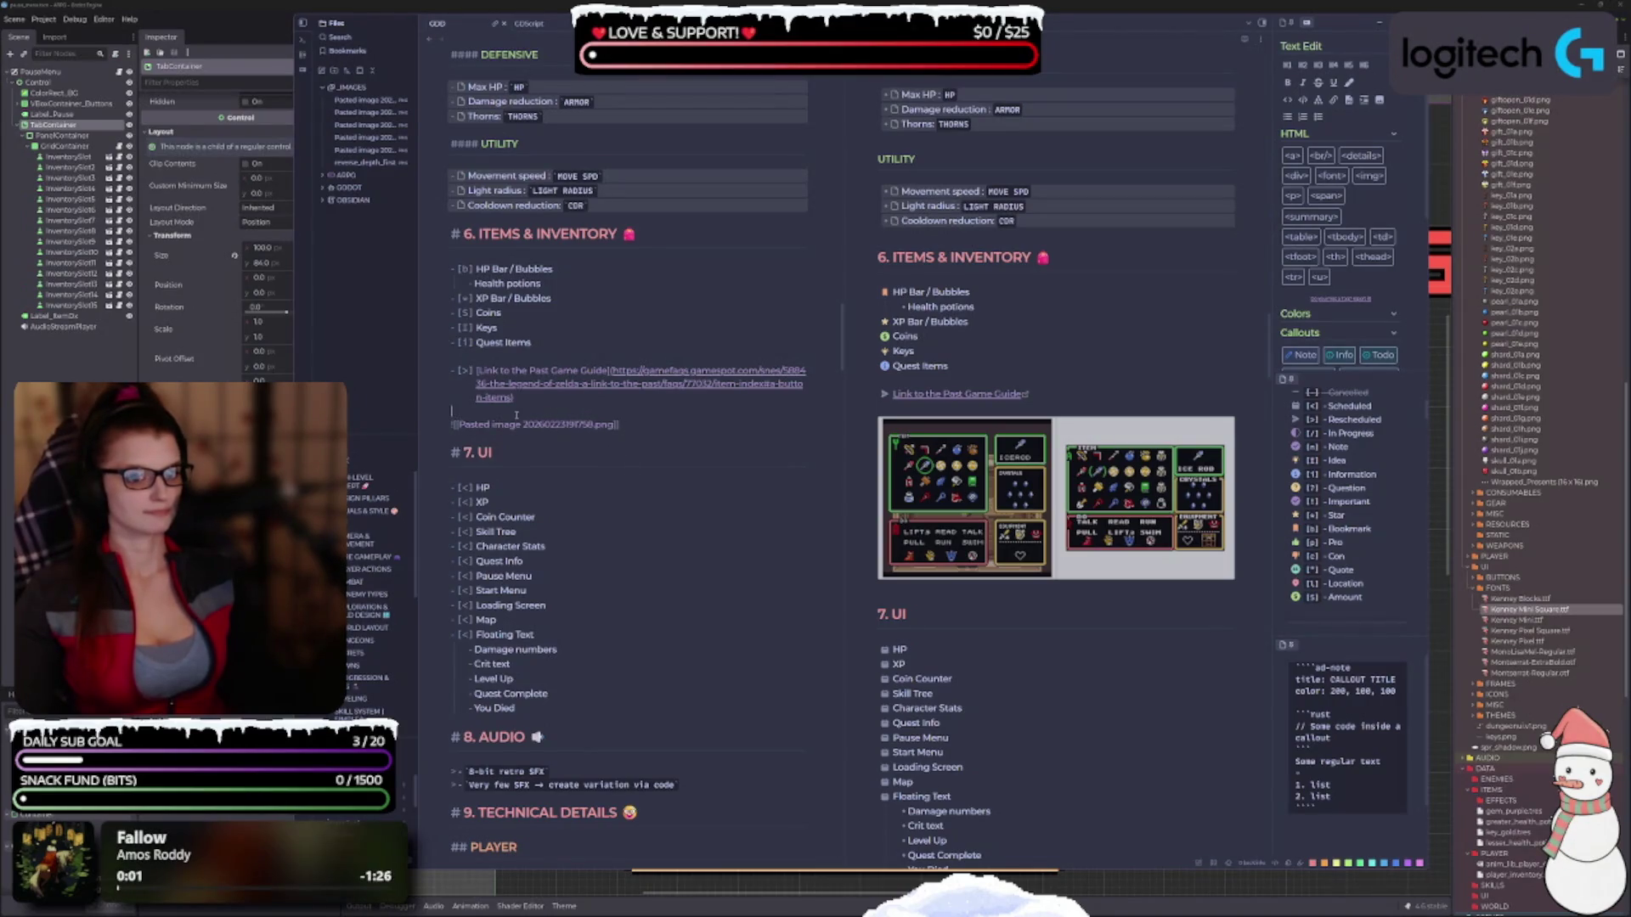
key("BackSpace")
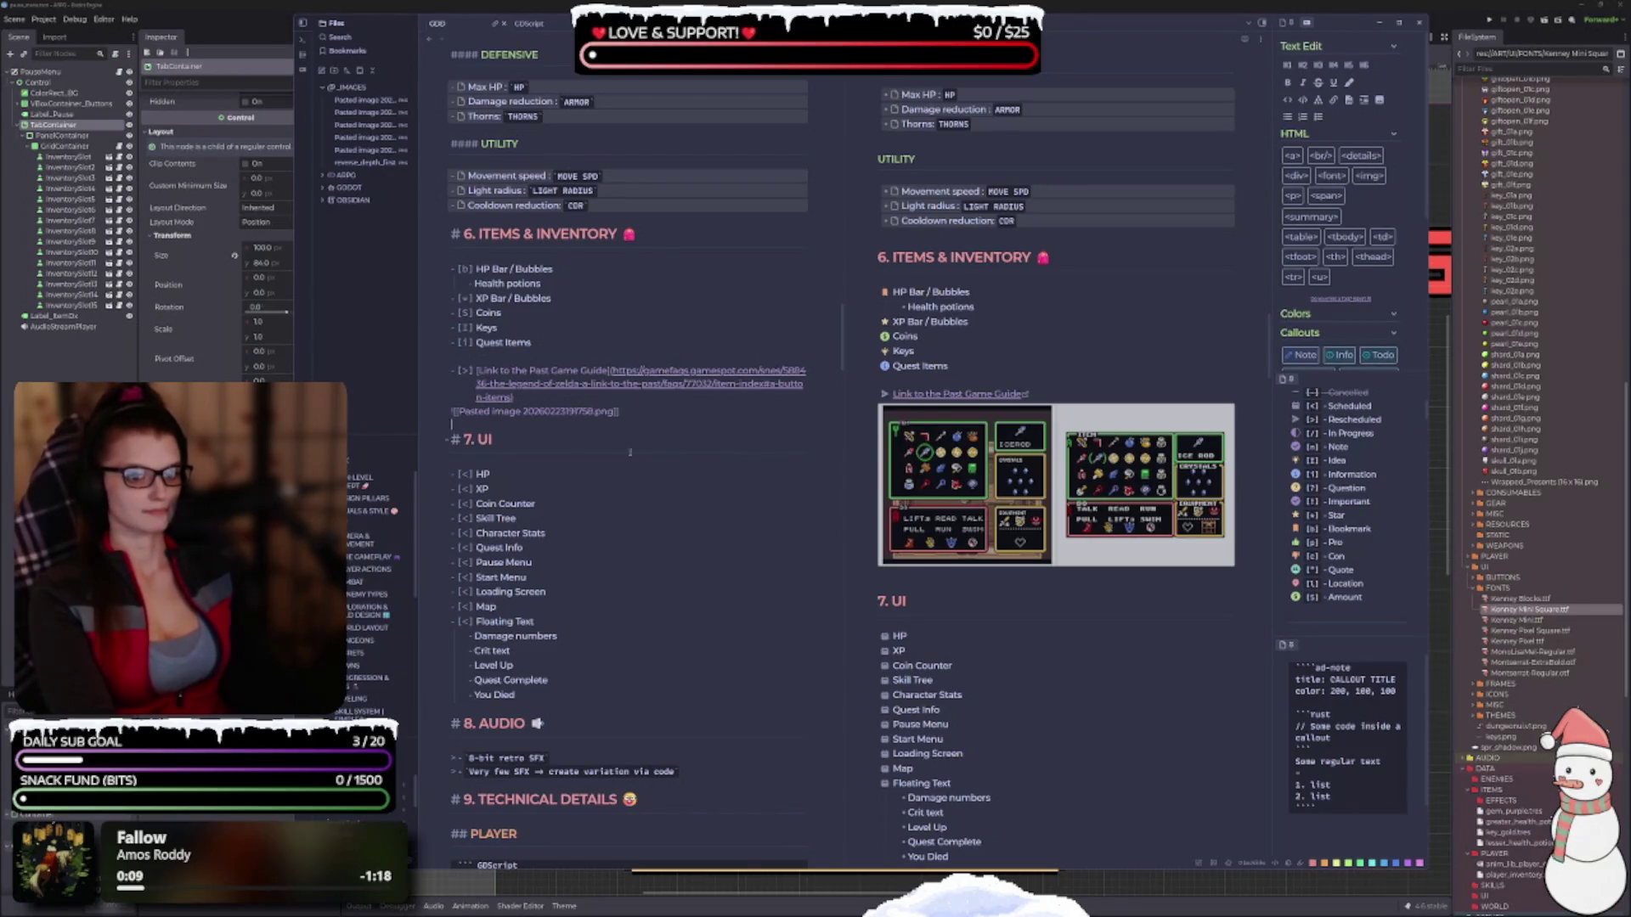
scroll(637, 458, "up", 3)
scroll(663, 474, "down", 3)
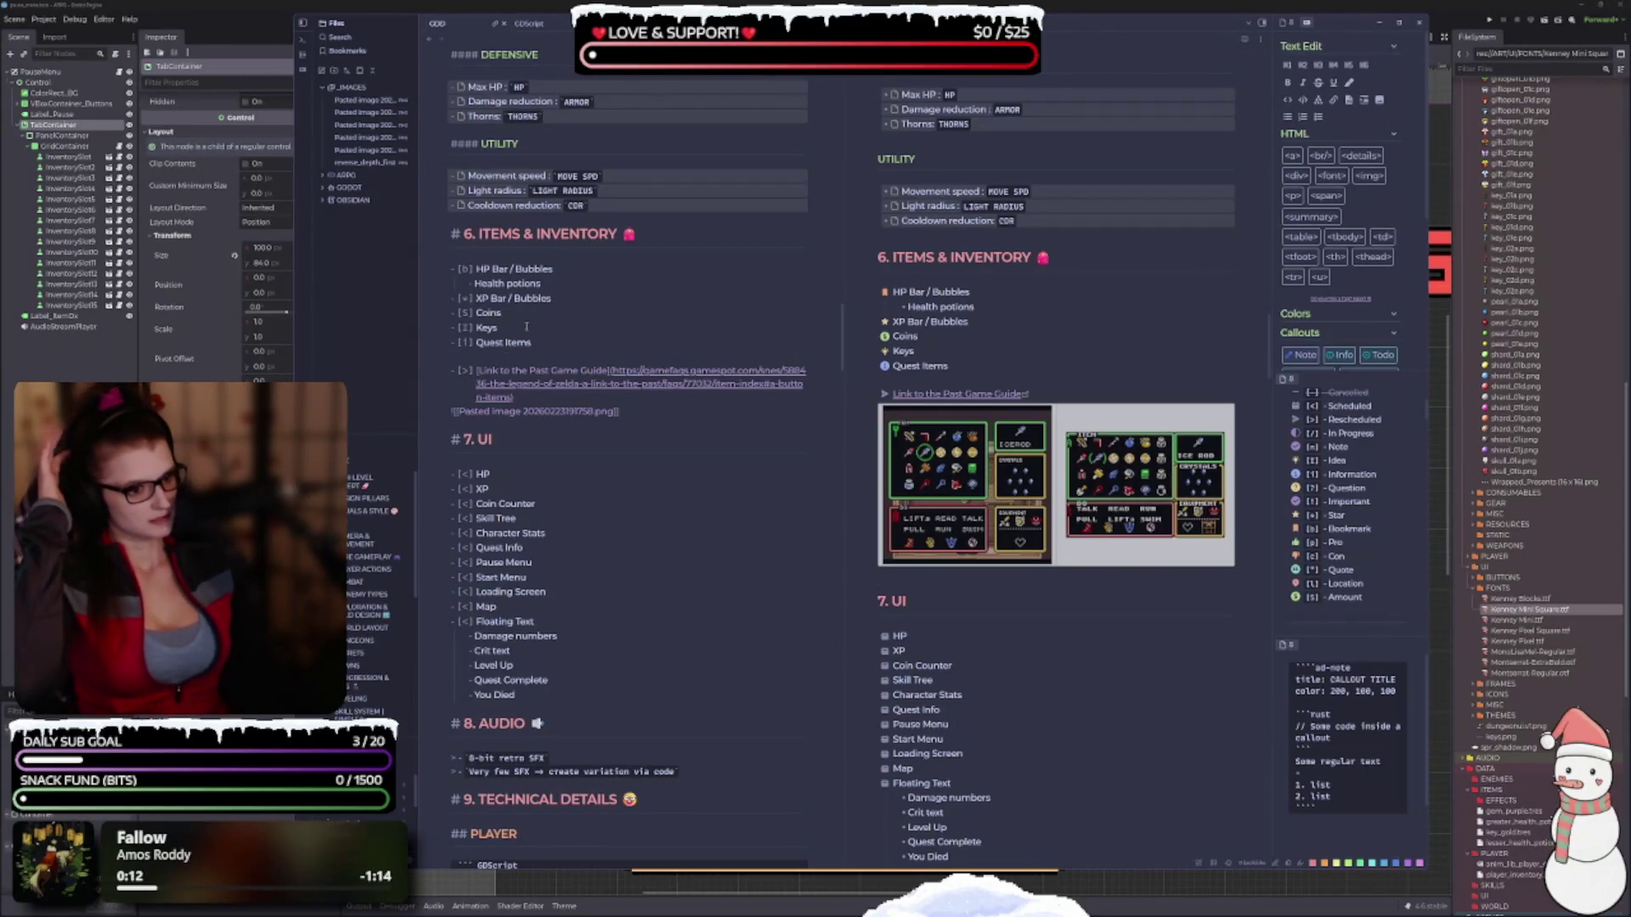
Add a '## Action / Item Ideas from Link to the Past' heading below the pasted image.
left_click(646, 410)
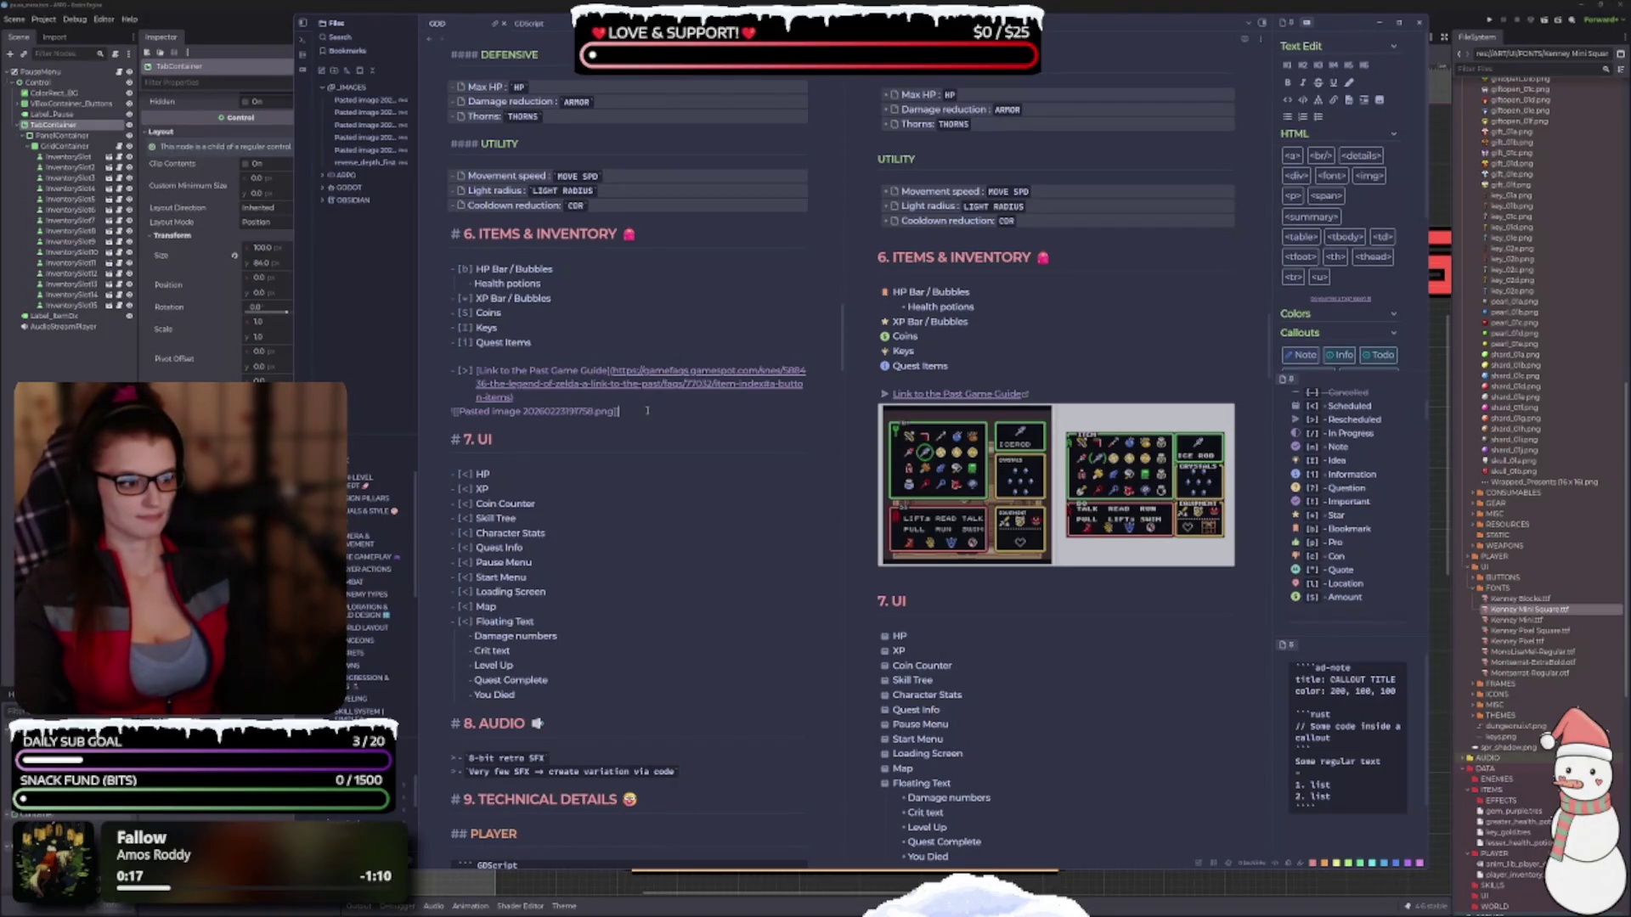
key("Return")
key("Return")
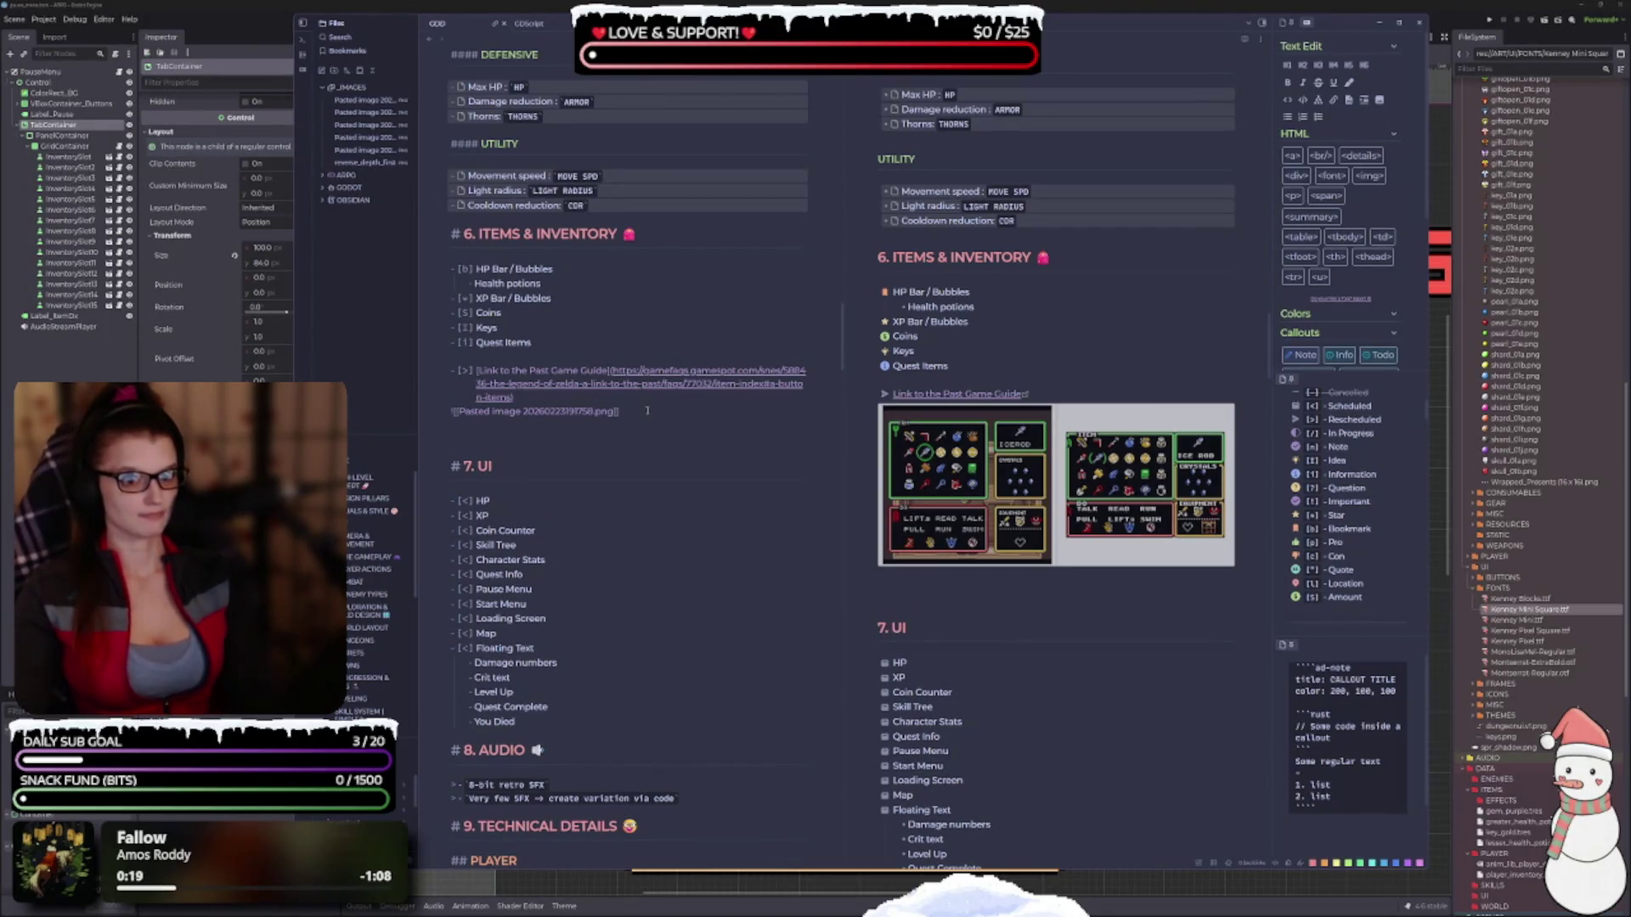
type("## Inv")
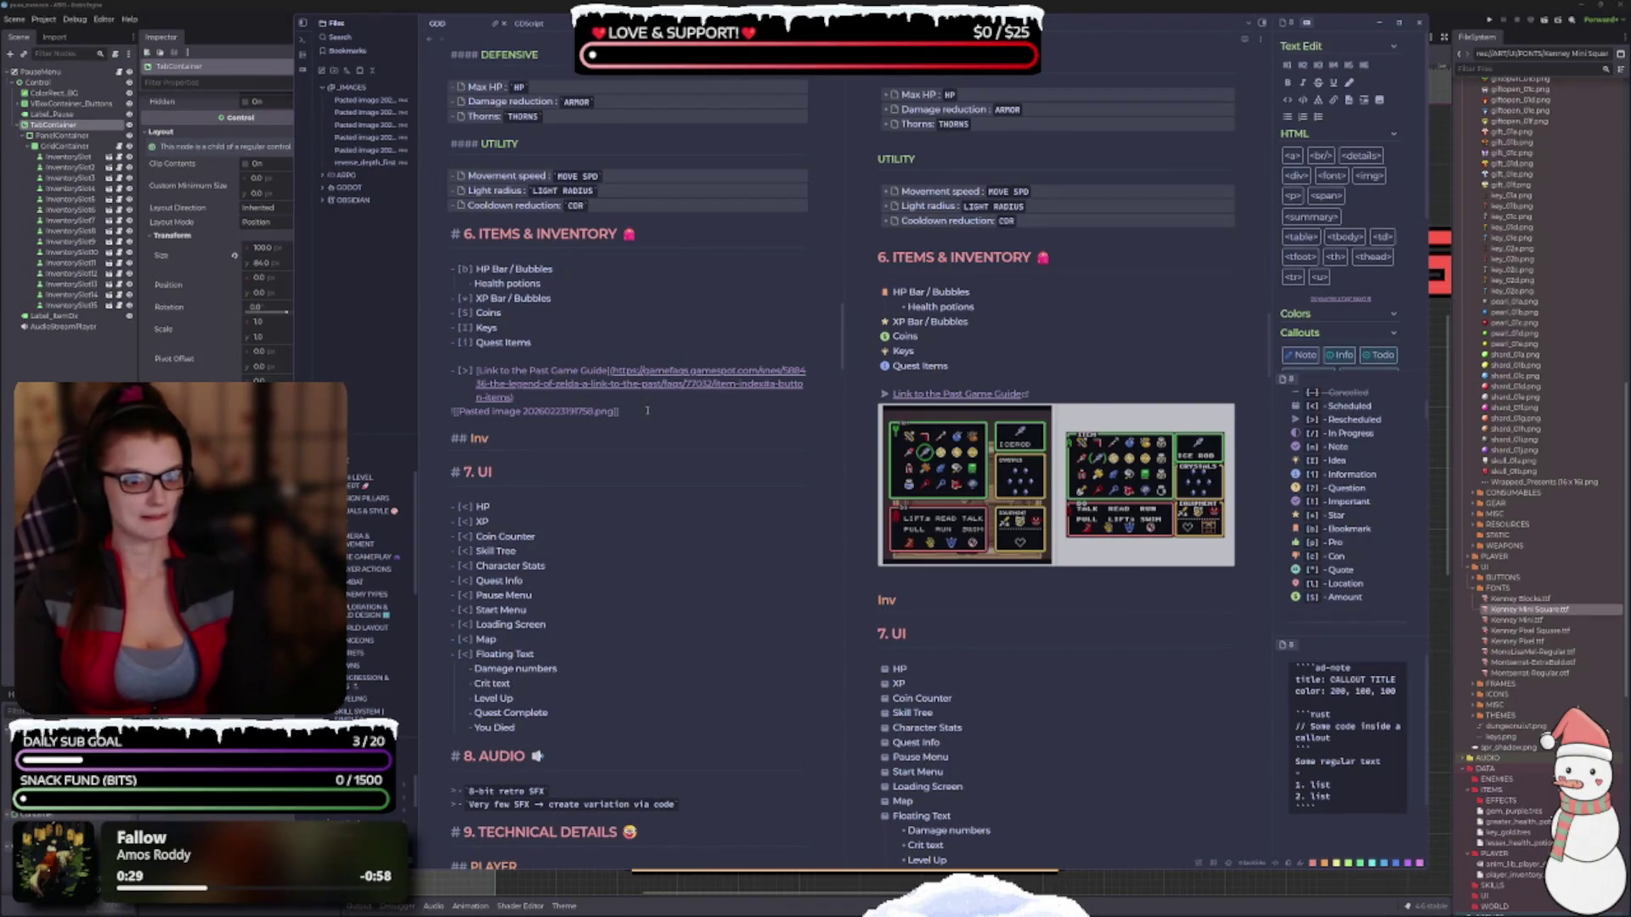
key("BackSpace")
key("BackSpace")
key("BackSpace")
type("Action Ideas")
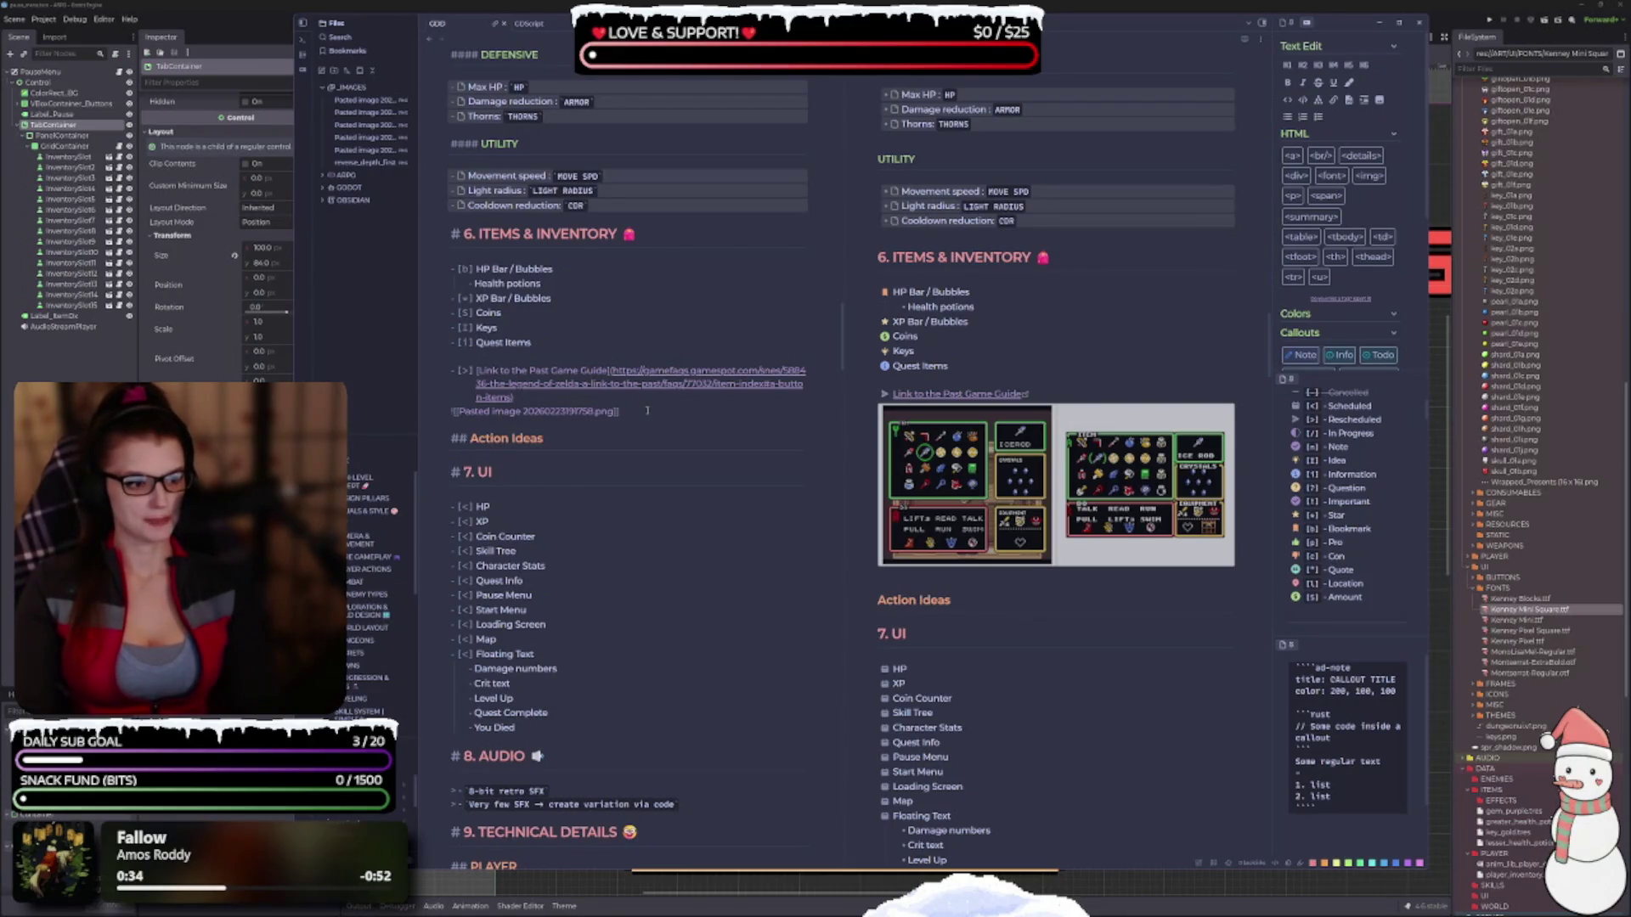
key("BackSpace")
key("BackSpace")
key("BackSpace")
type("/")
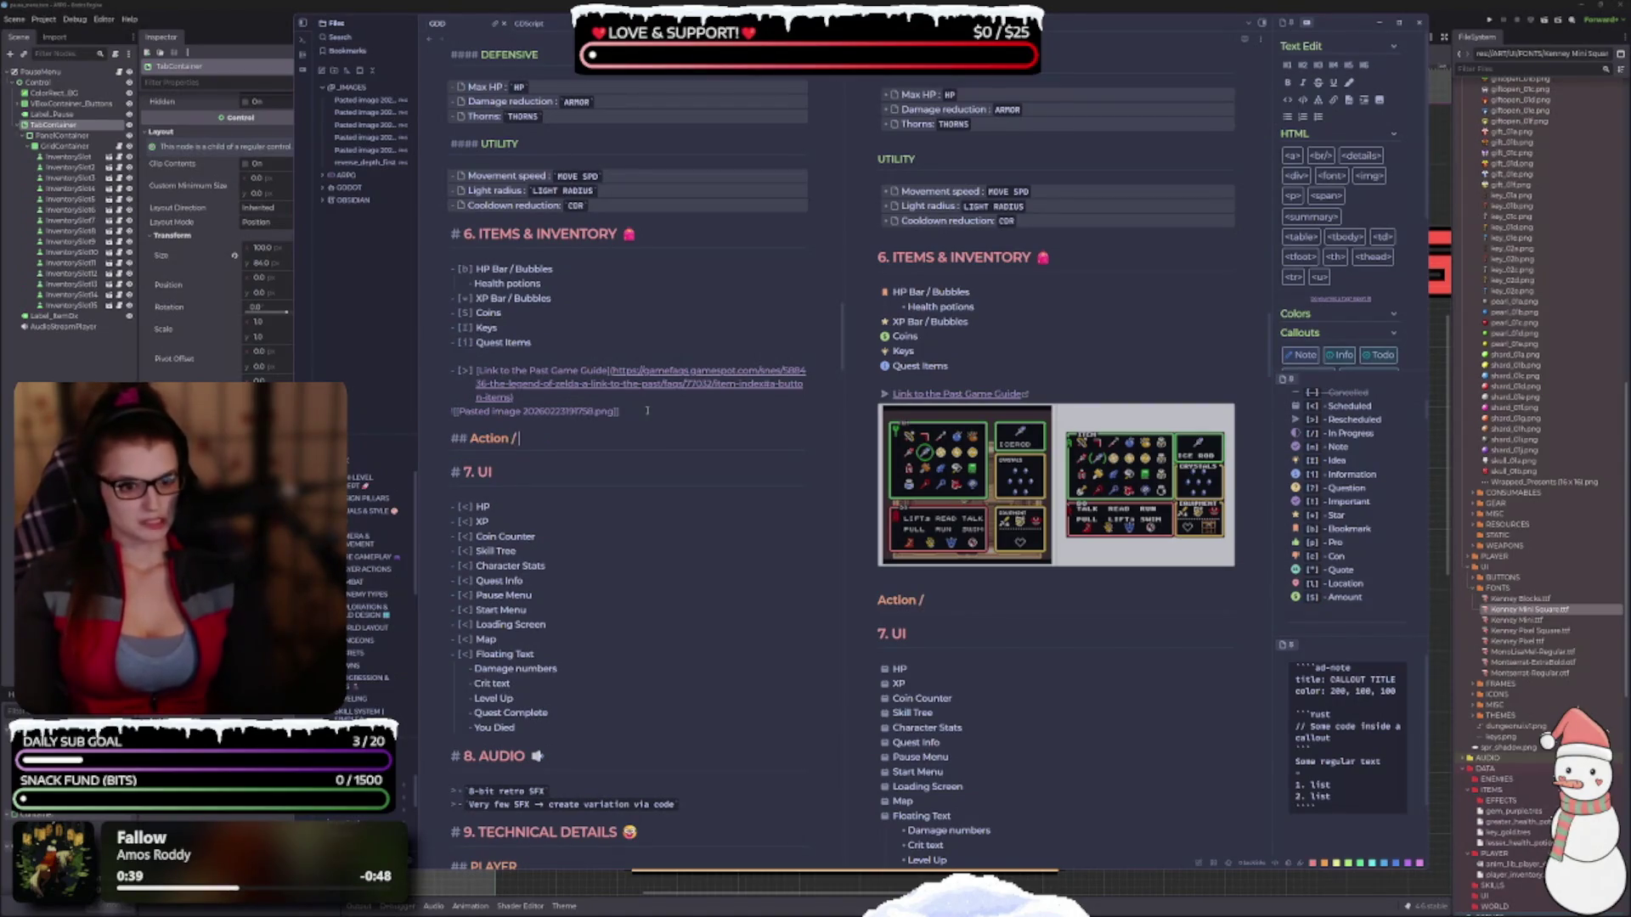
type(" Item Ideas ")
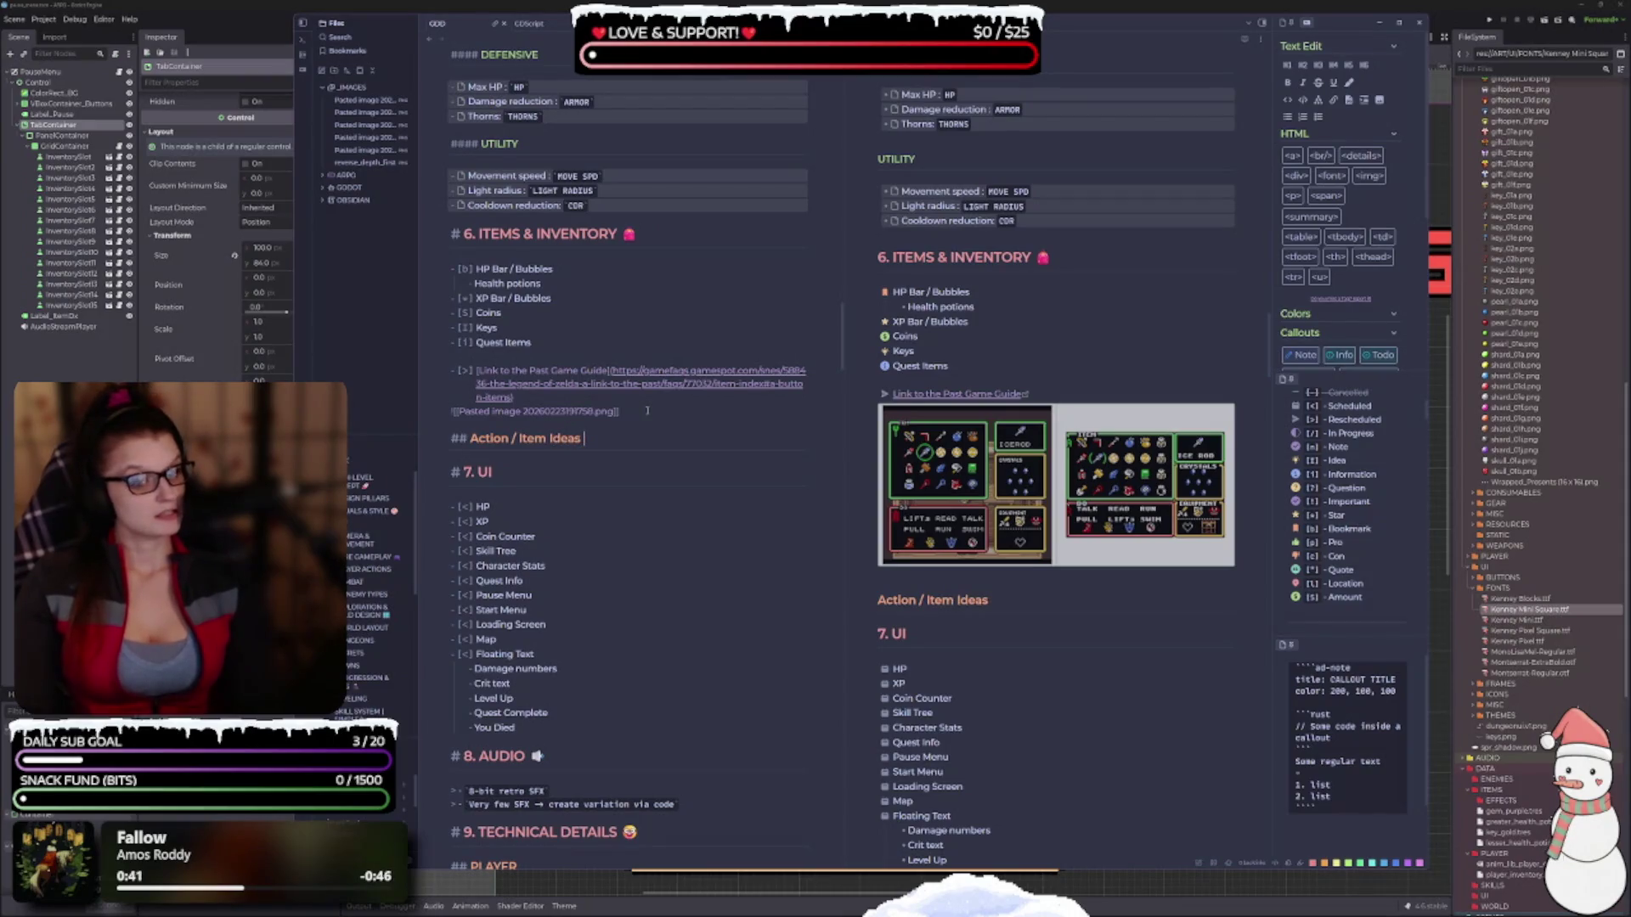
type("from")
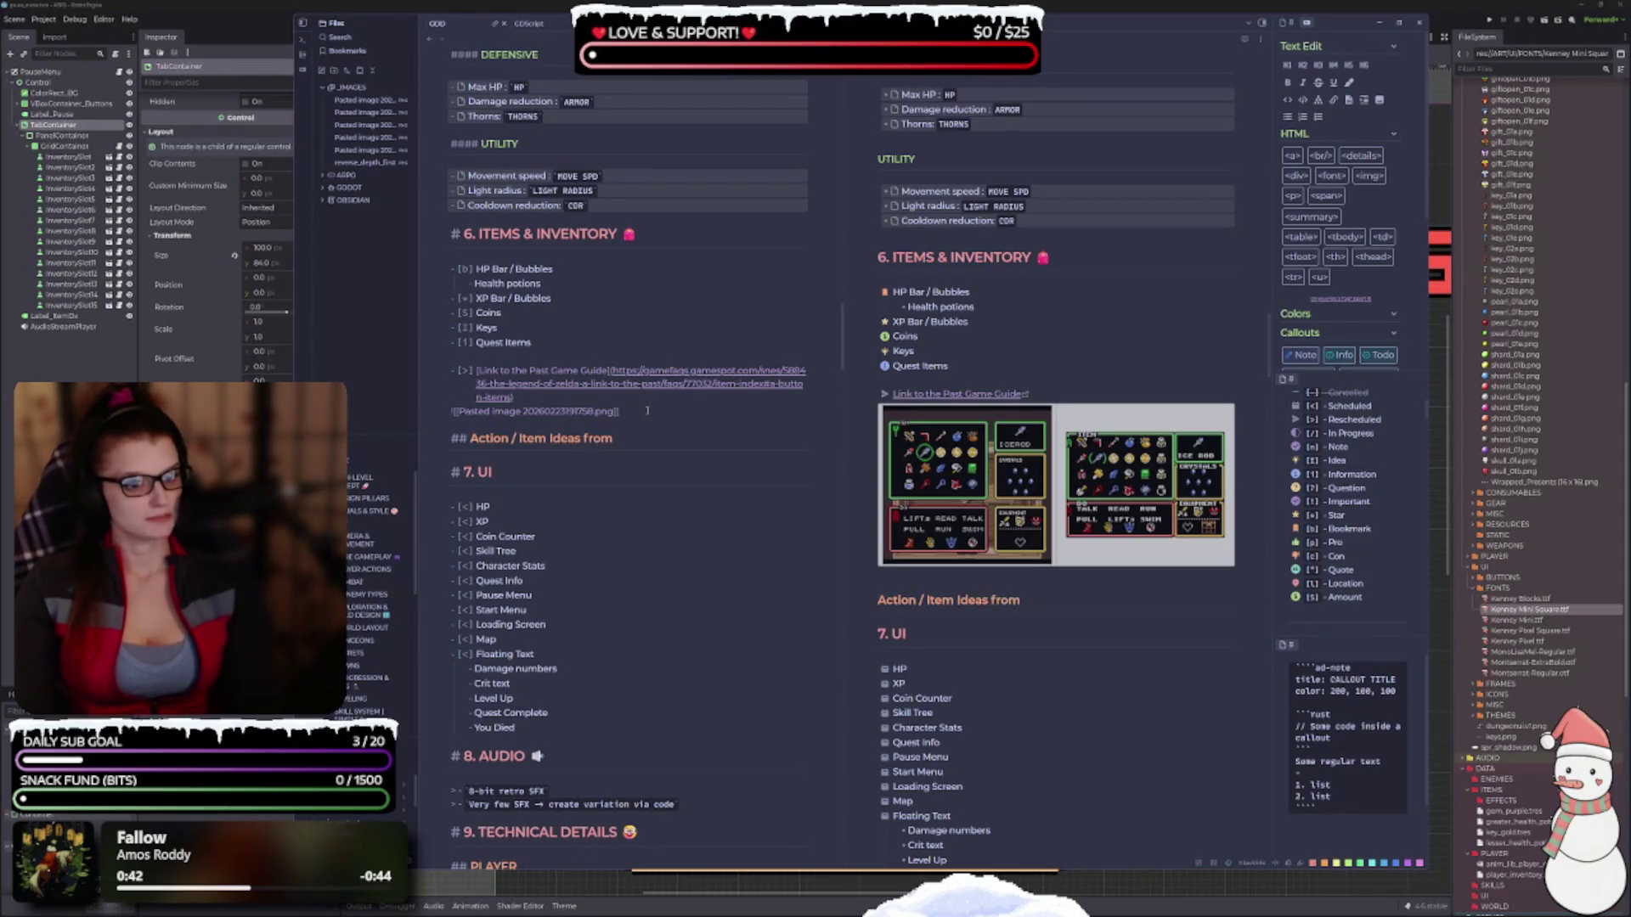
type(" L")
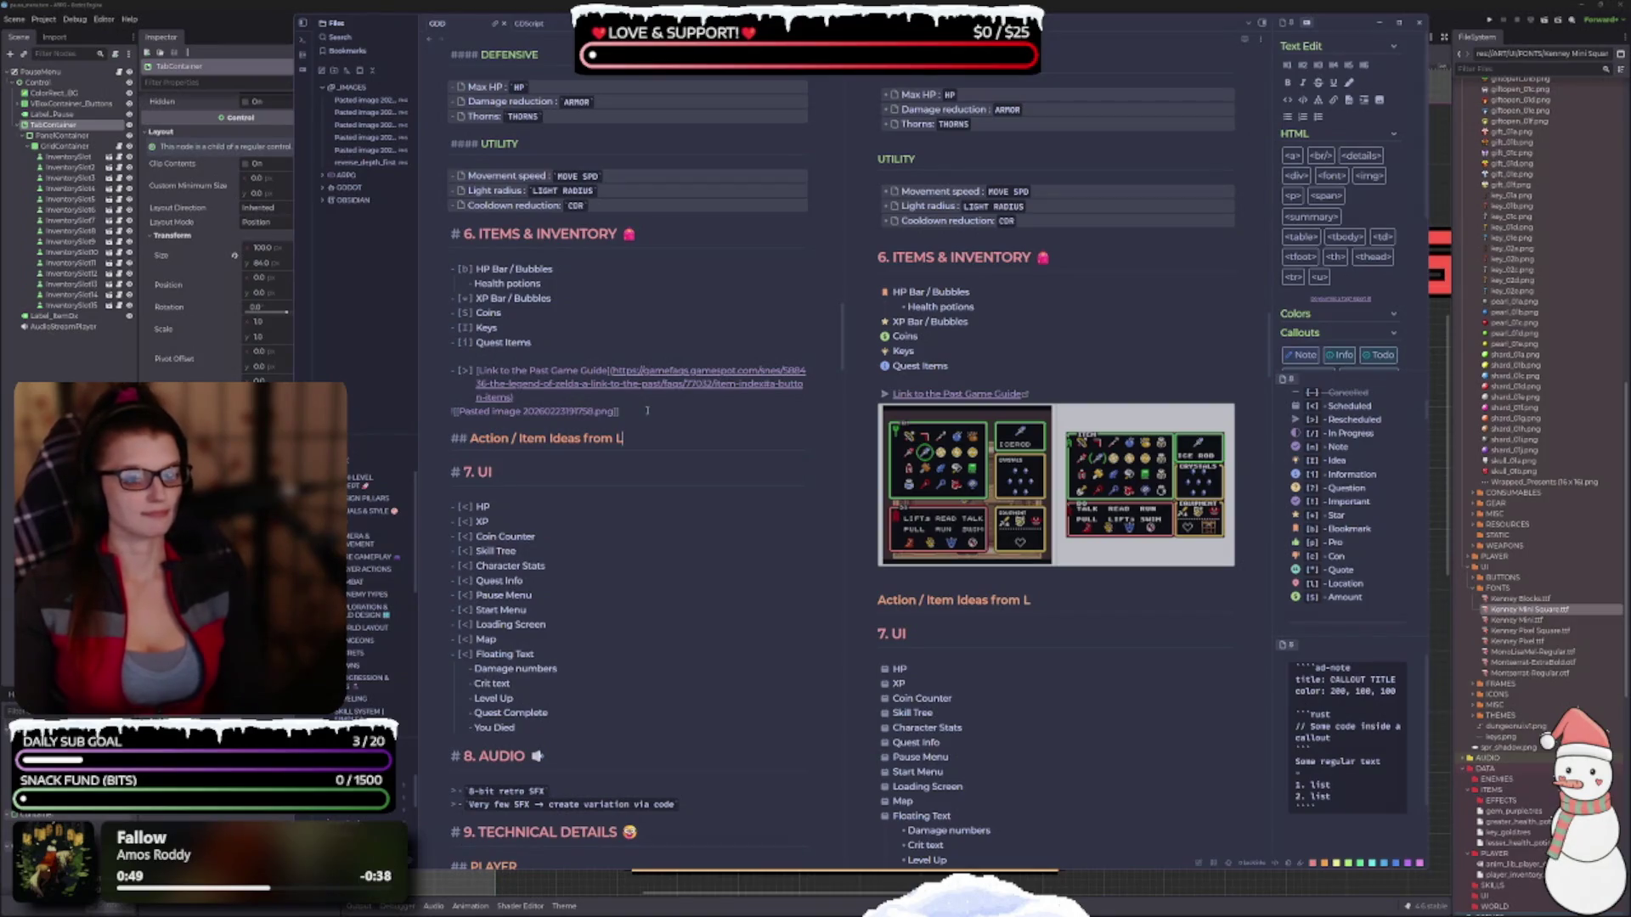
type("to")
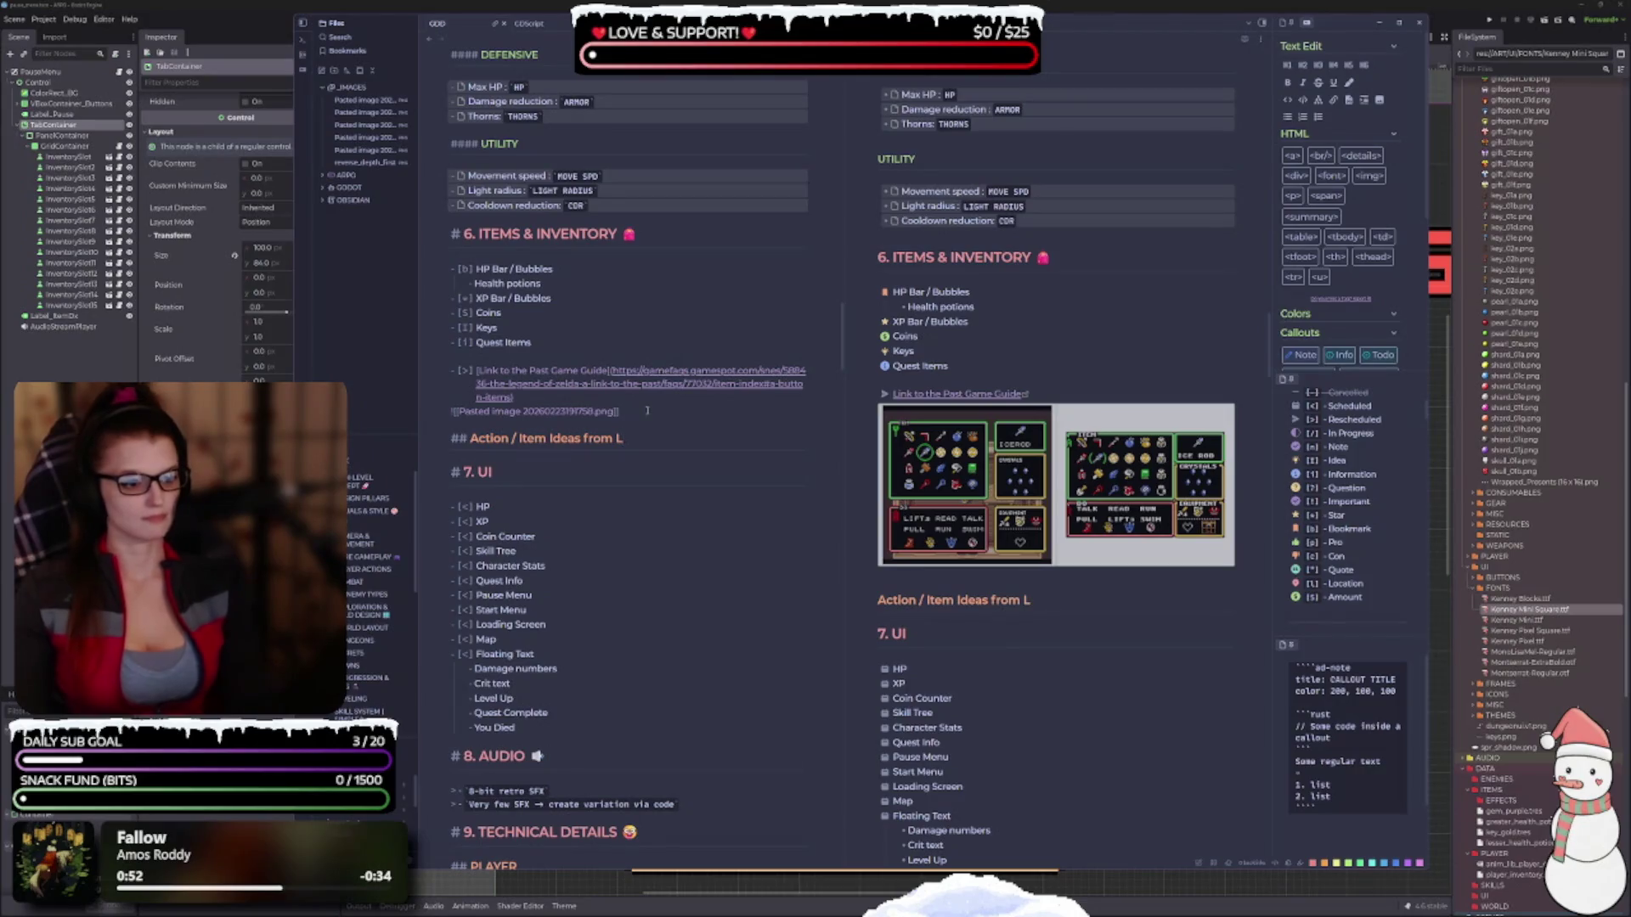
type("TTP")
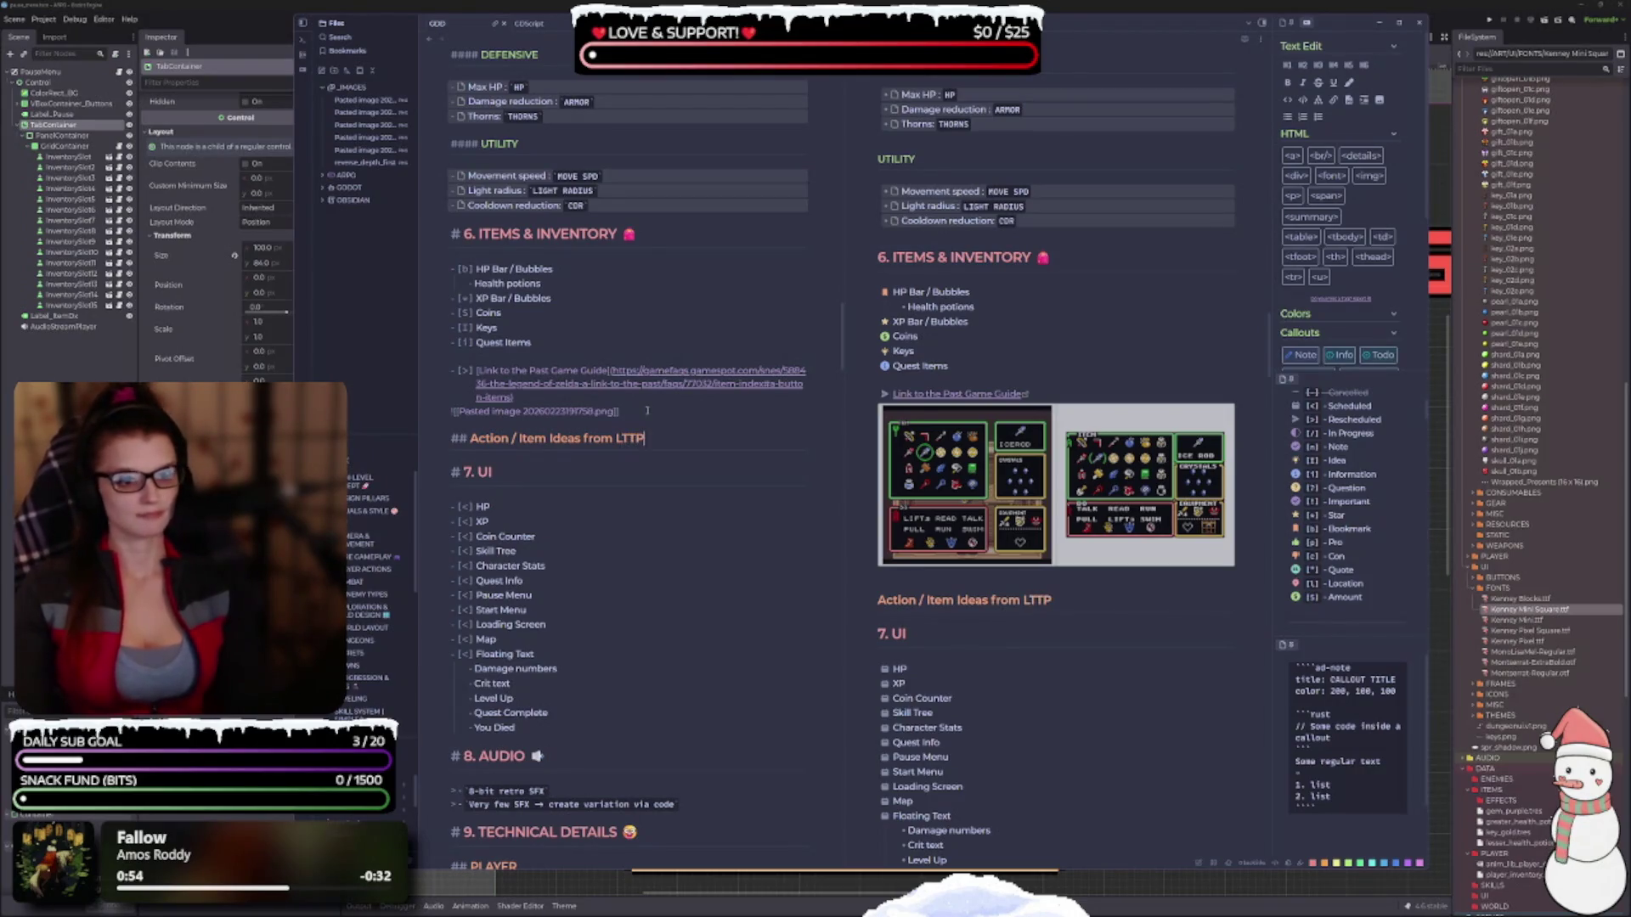
key("BackSpace")
key("BackSpace")
key("BackSpace")
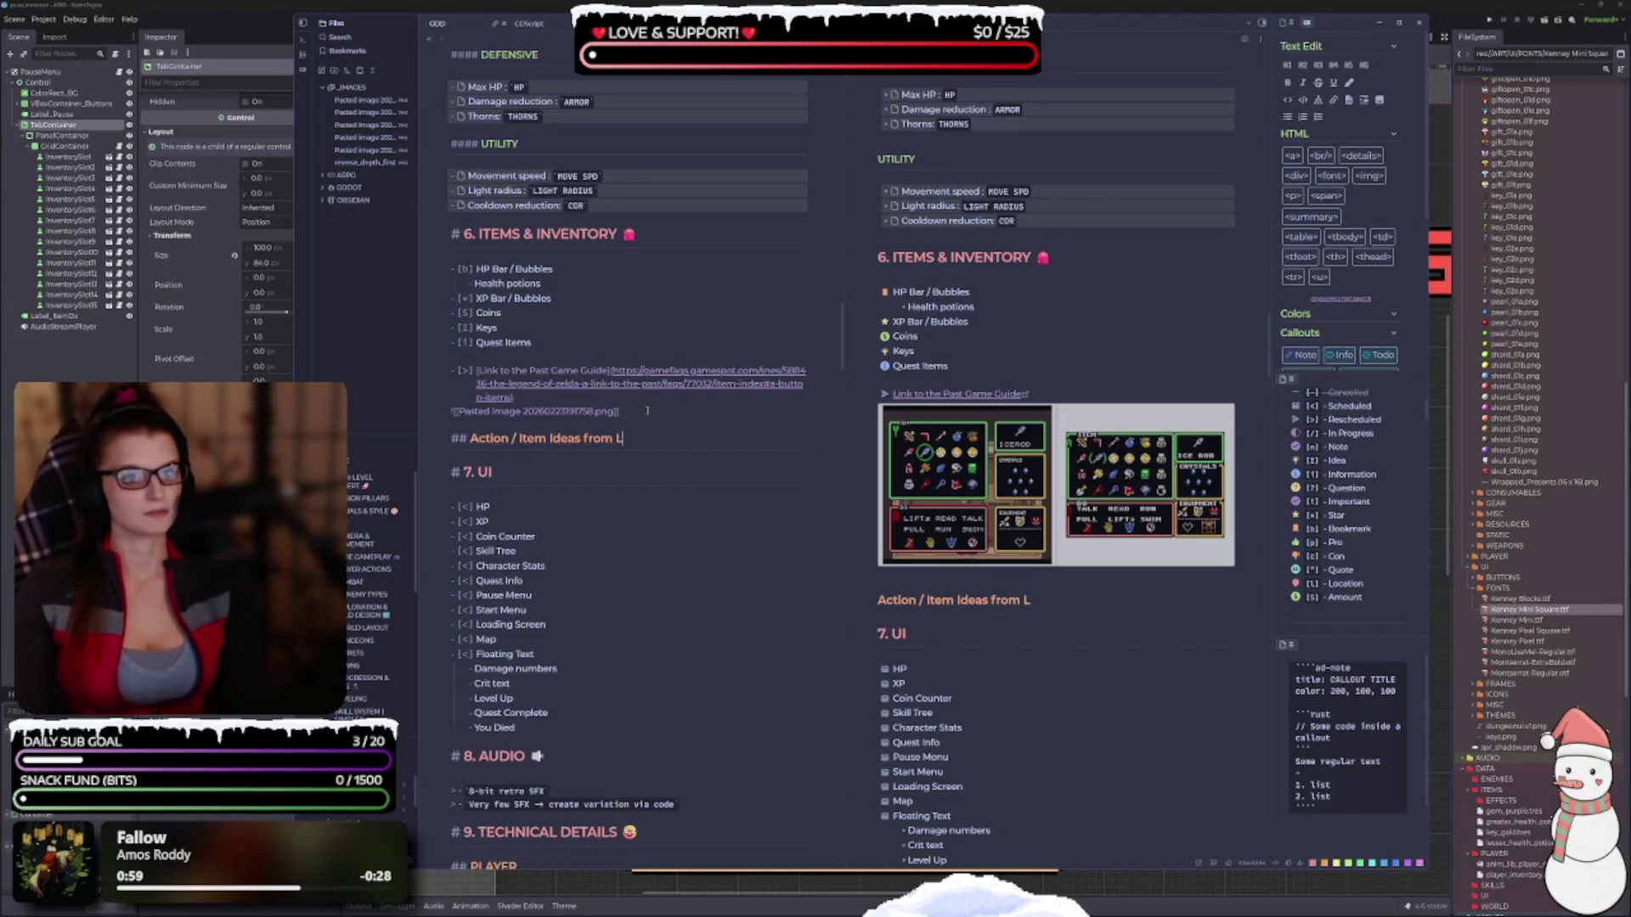
type("ink to the")
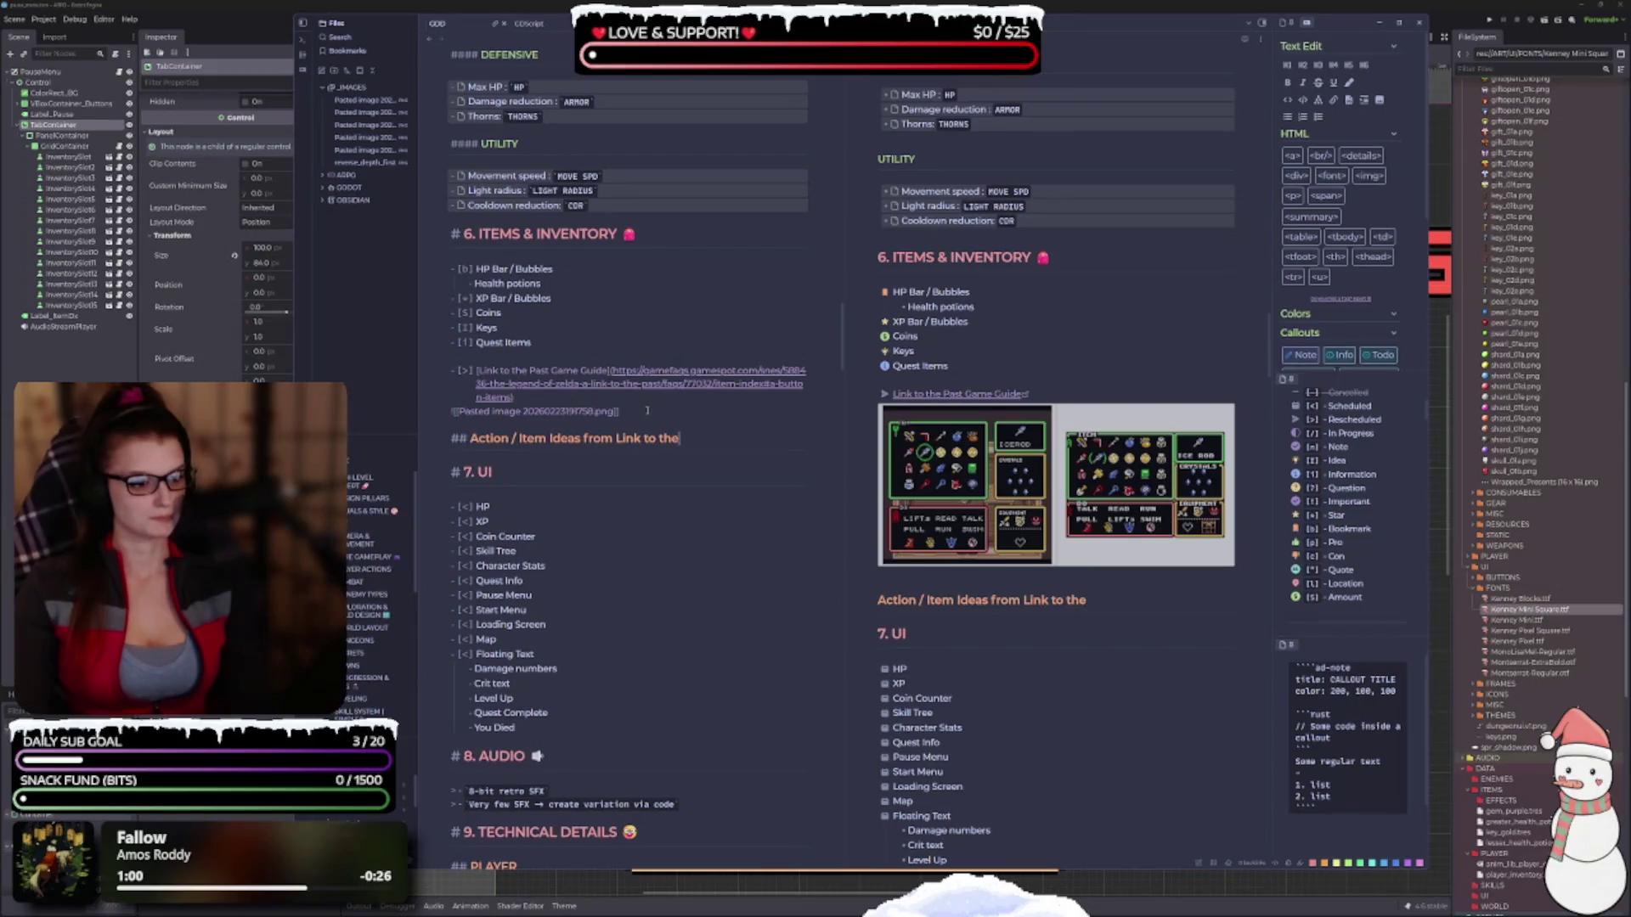
type(" Past")
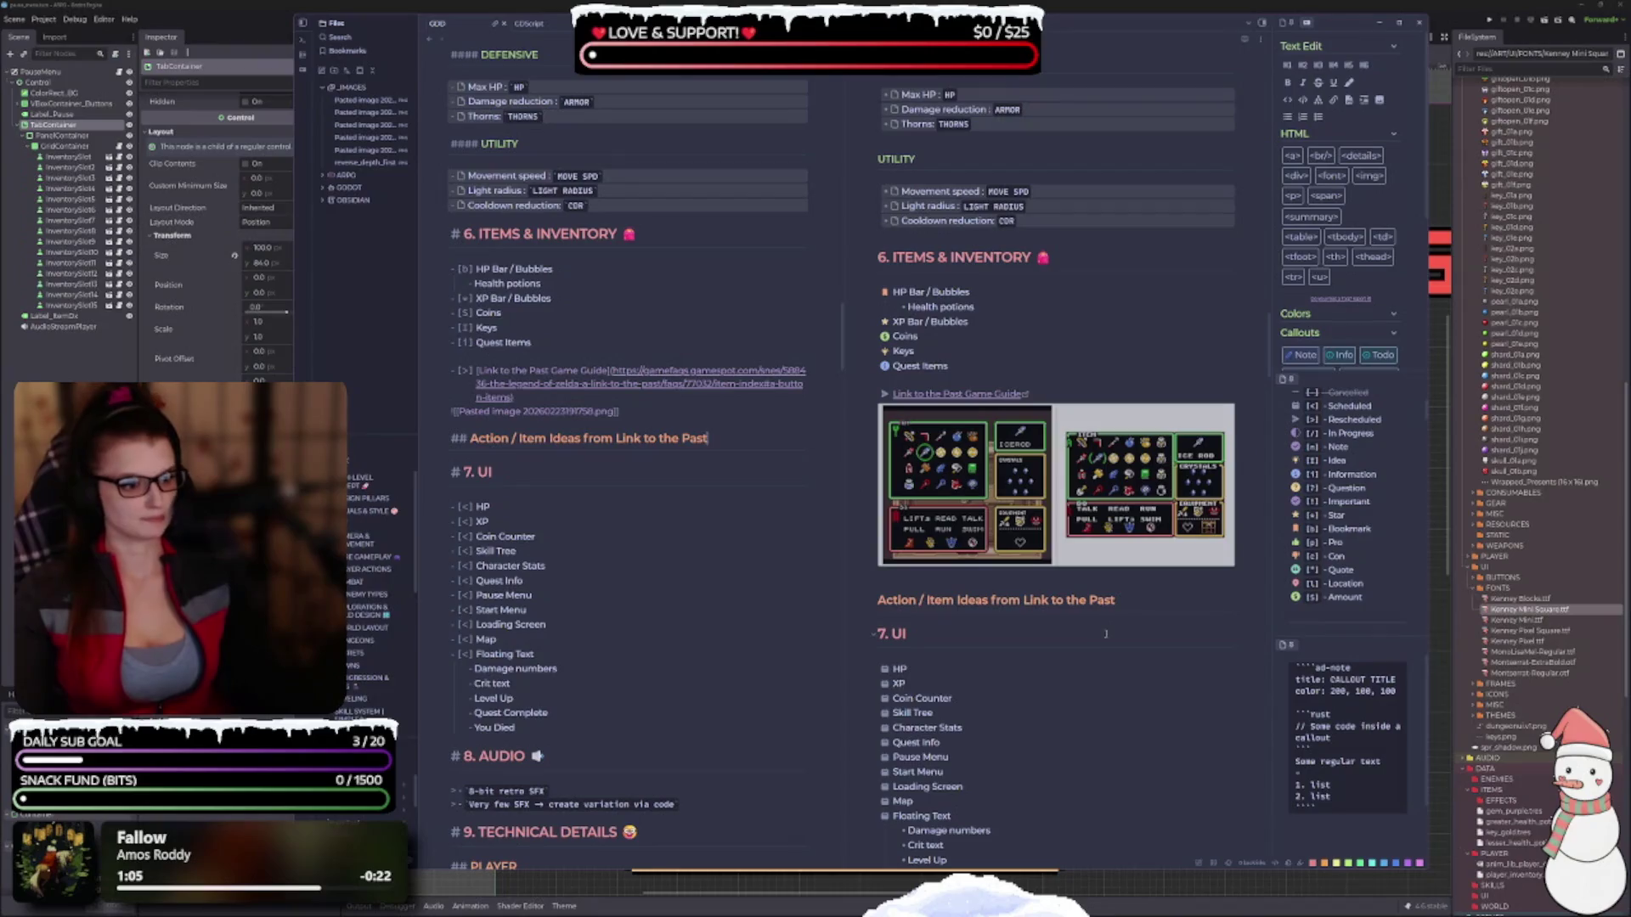
Start an empty '- [*]' starred task on the line beneath the heading.
key("Return")
key("Return")
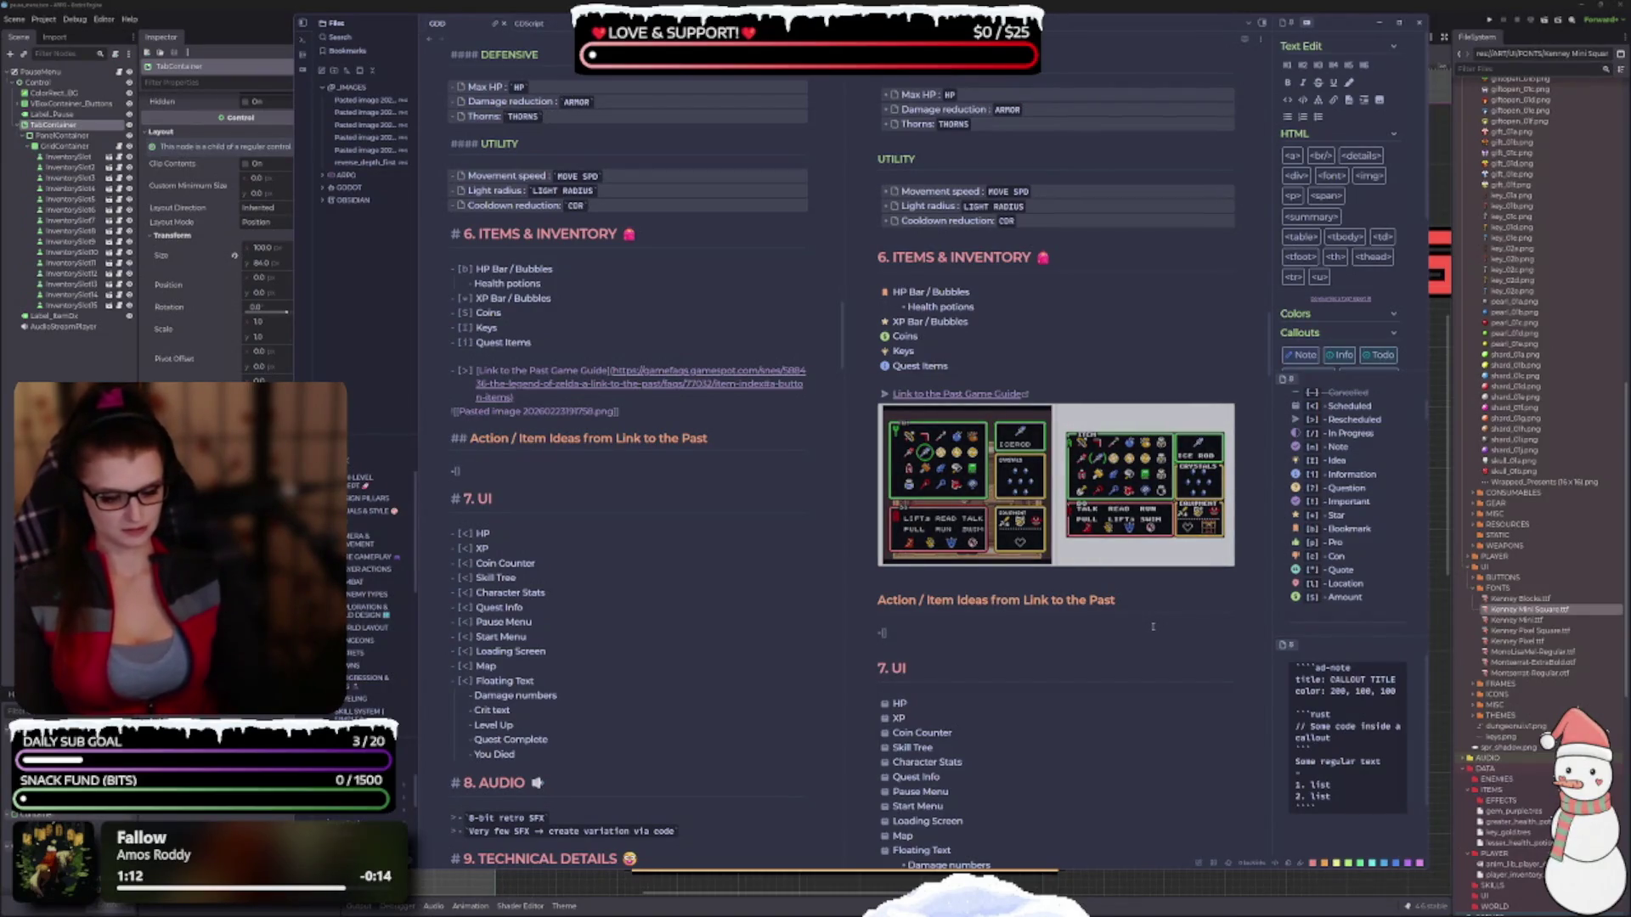
type("[*]")
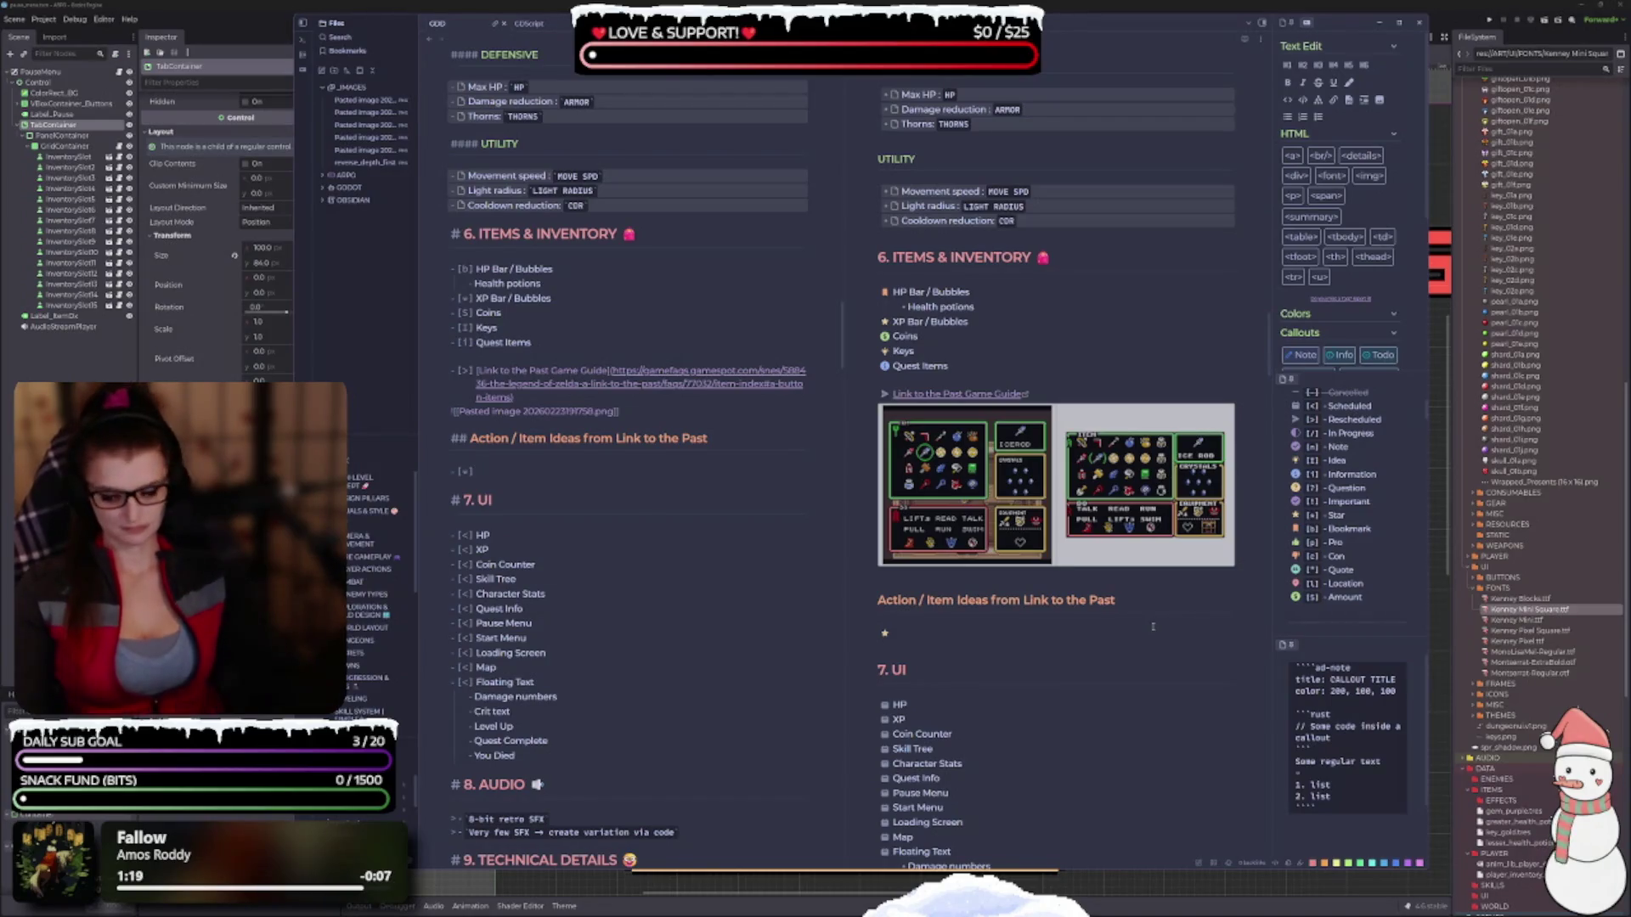
scroll(1018, 585, "down", 1)
scroll(1017, 586, "down", 3)
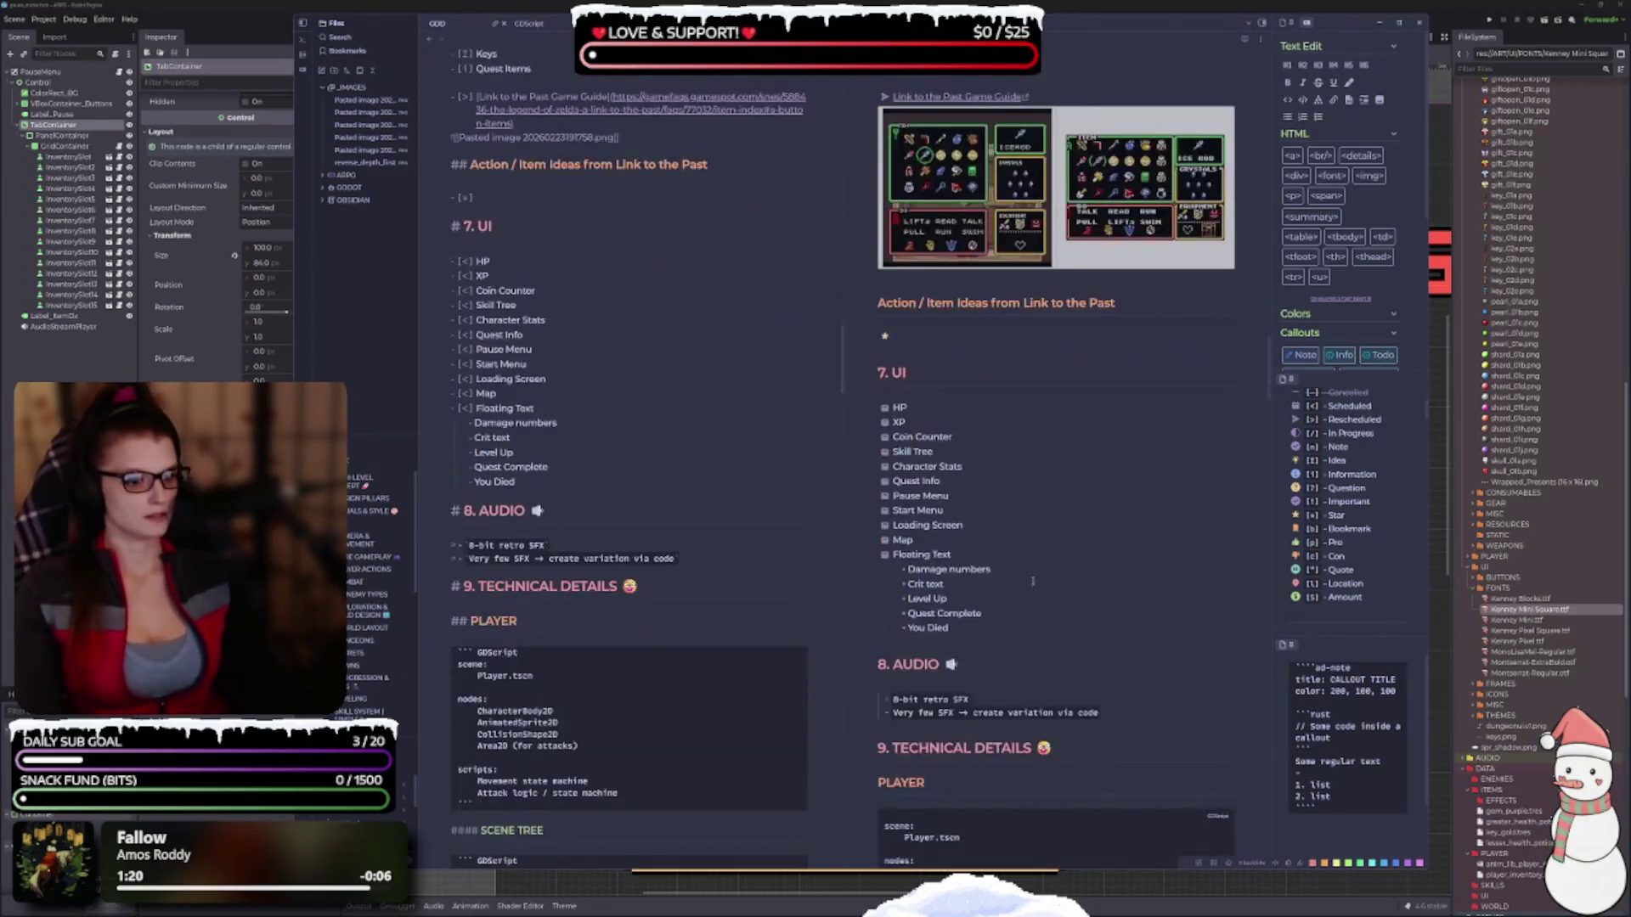
scroll(894, 443, "up", 3)
scroll(894, 443, "up", 2)
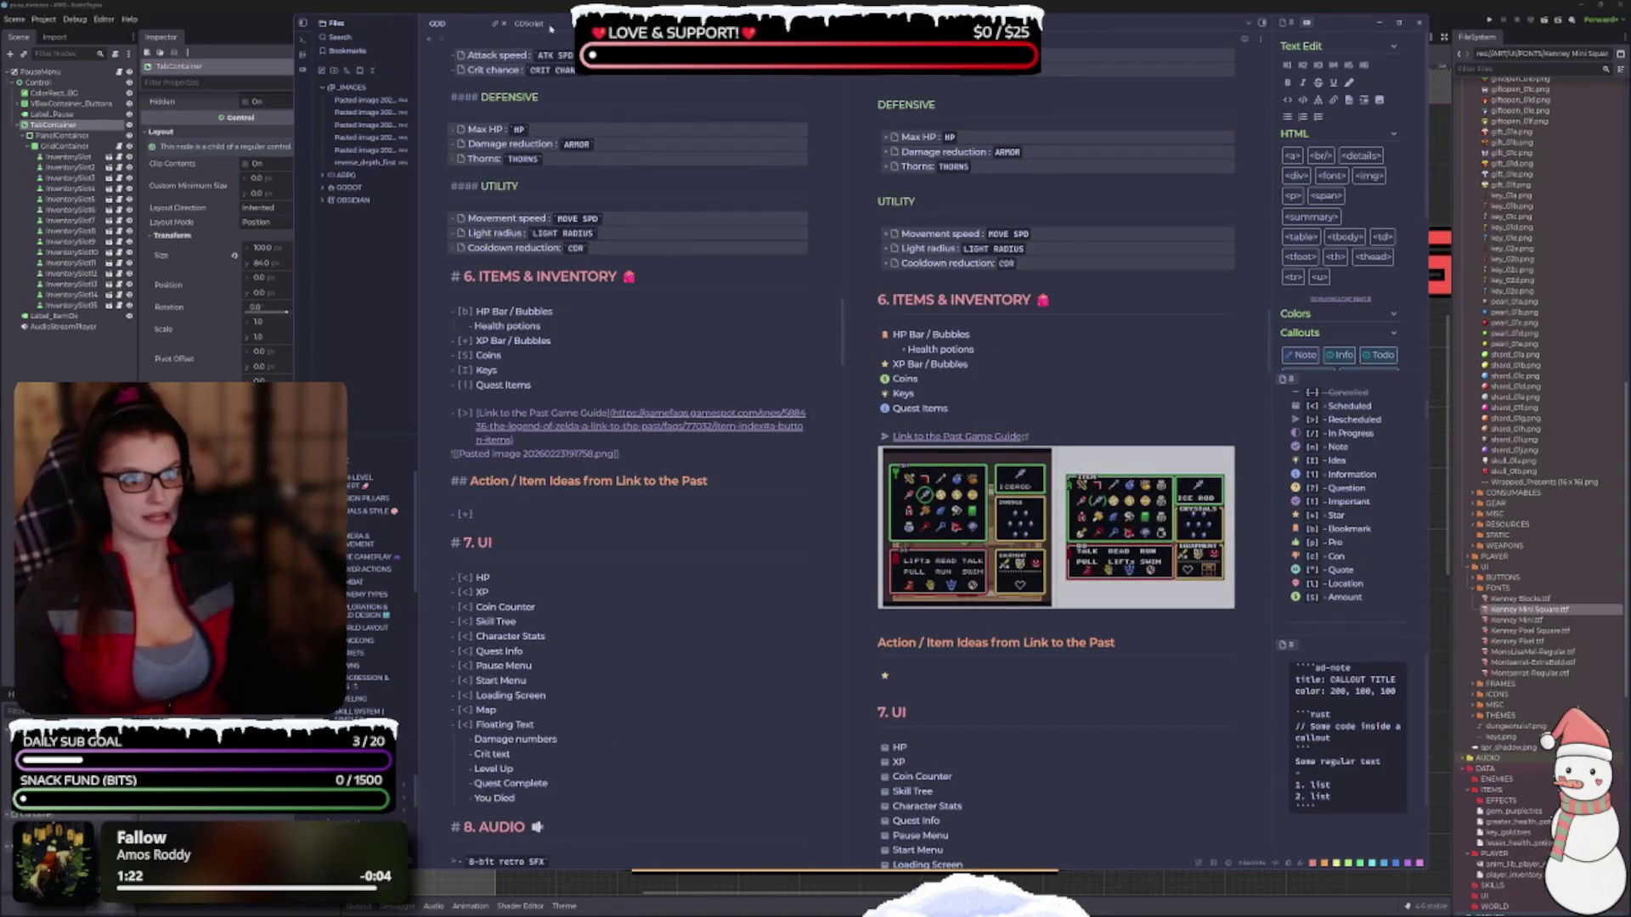
Hide both sidebars, close the preview pane and switch the note to reading view.
left_click(303, 23)
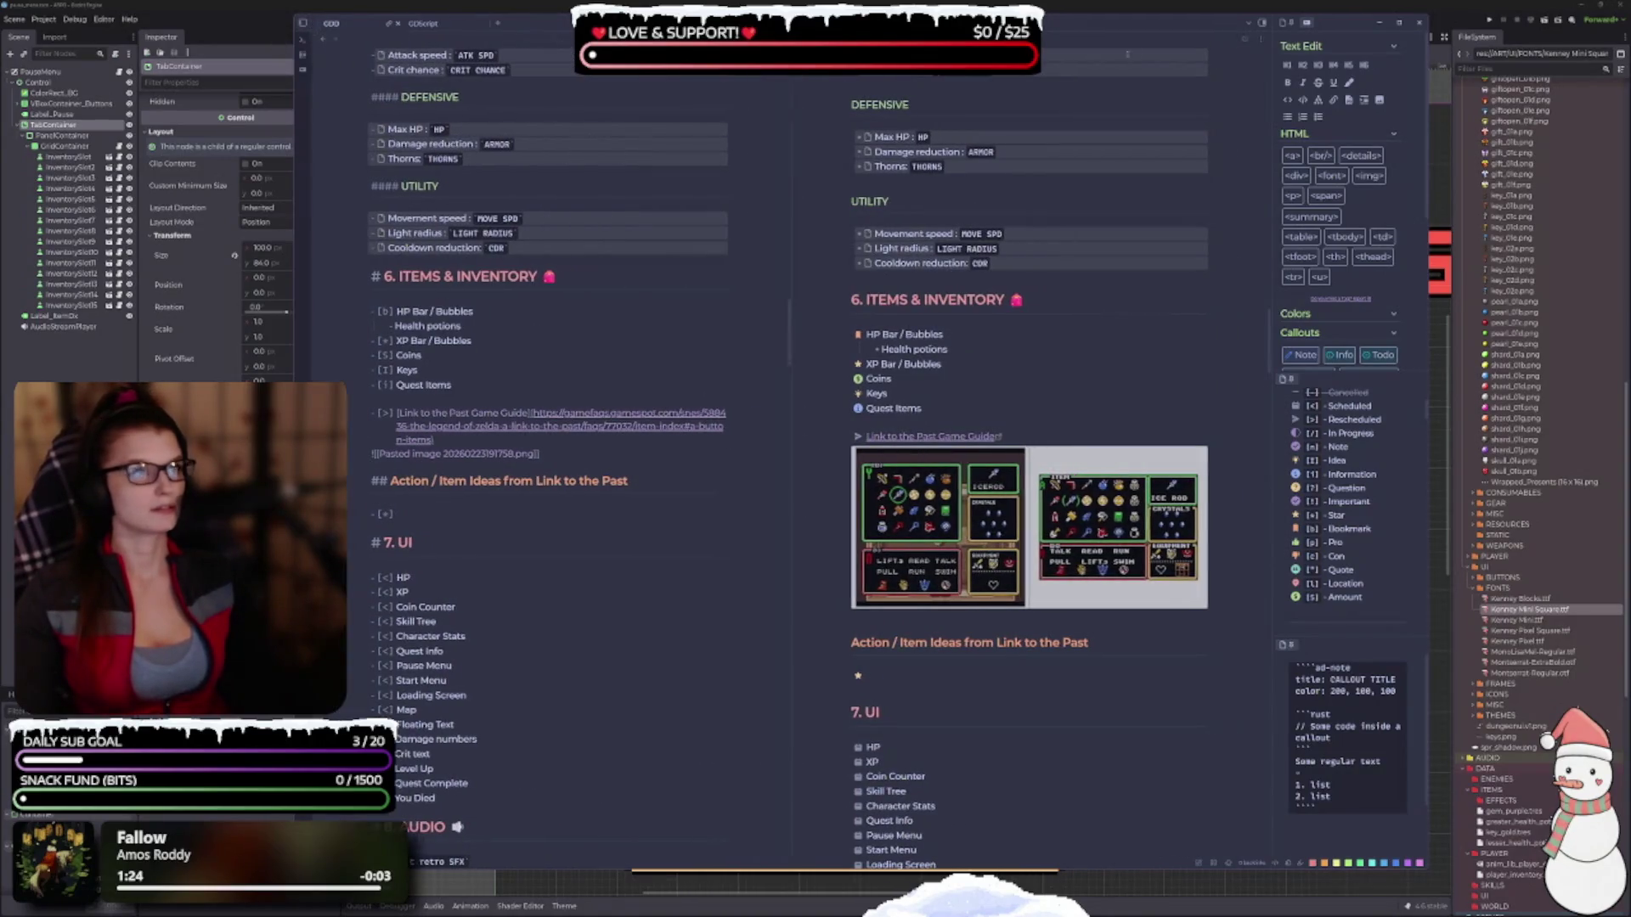
left_click(1263, 23)
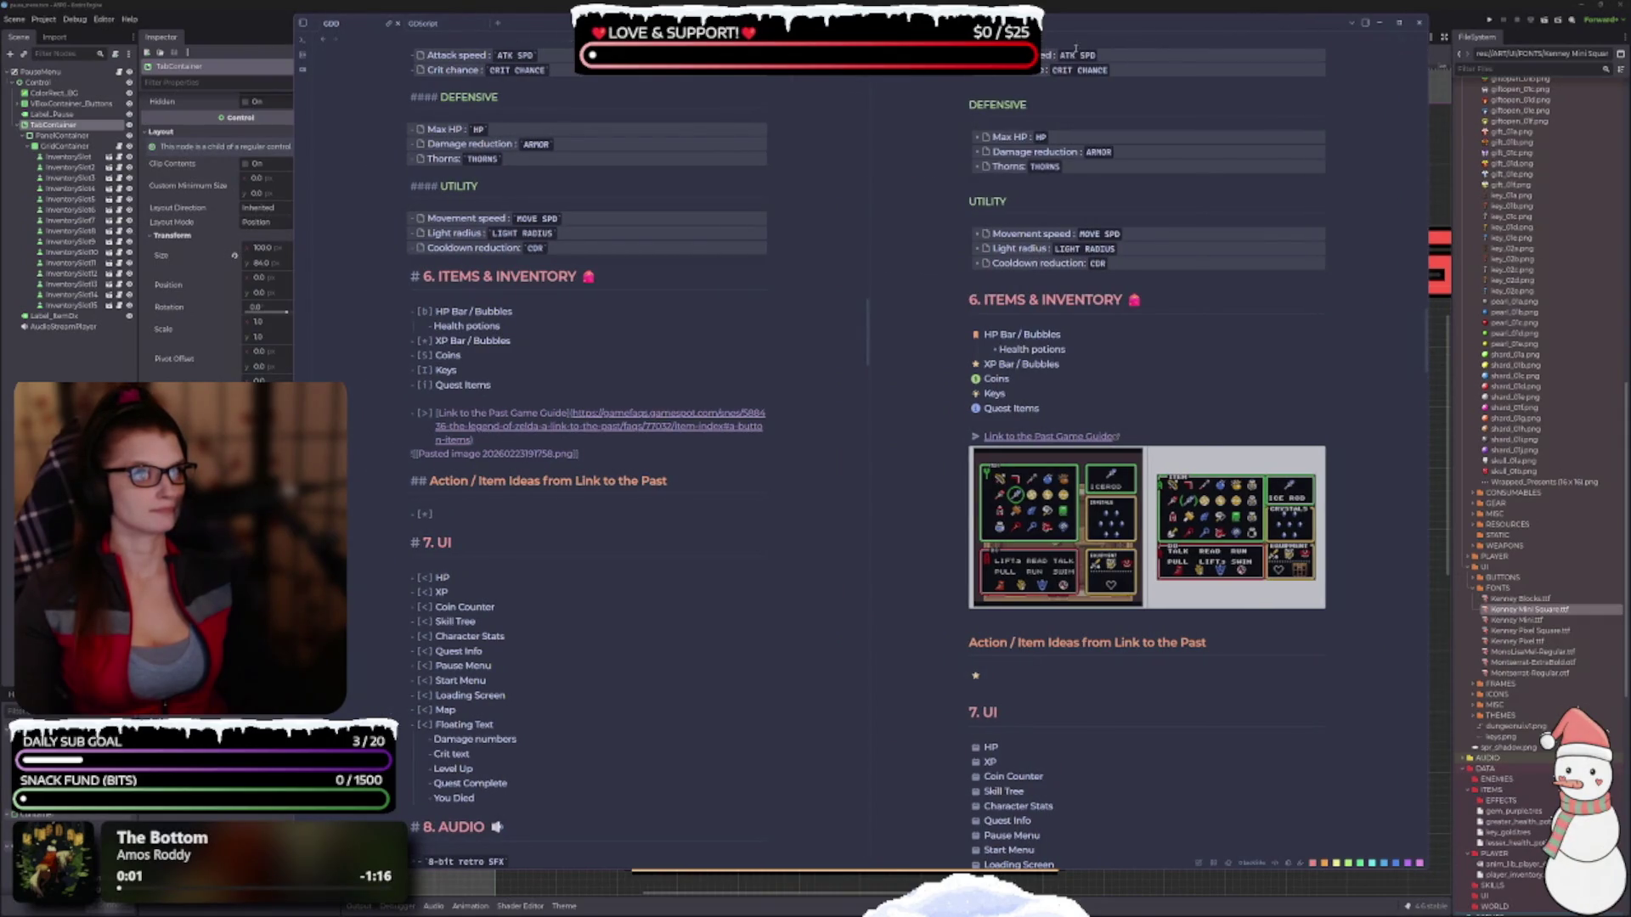
key("ctrl+e")
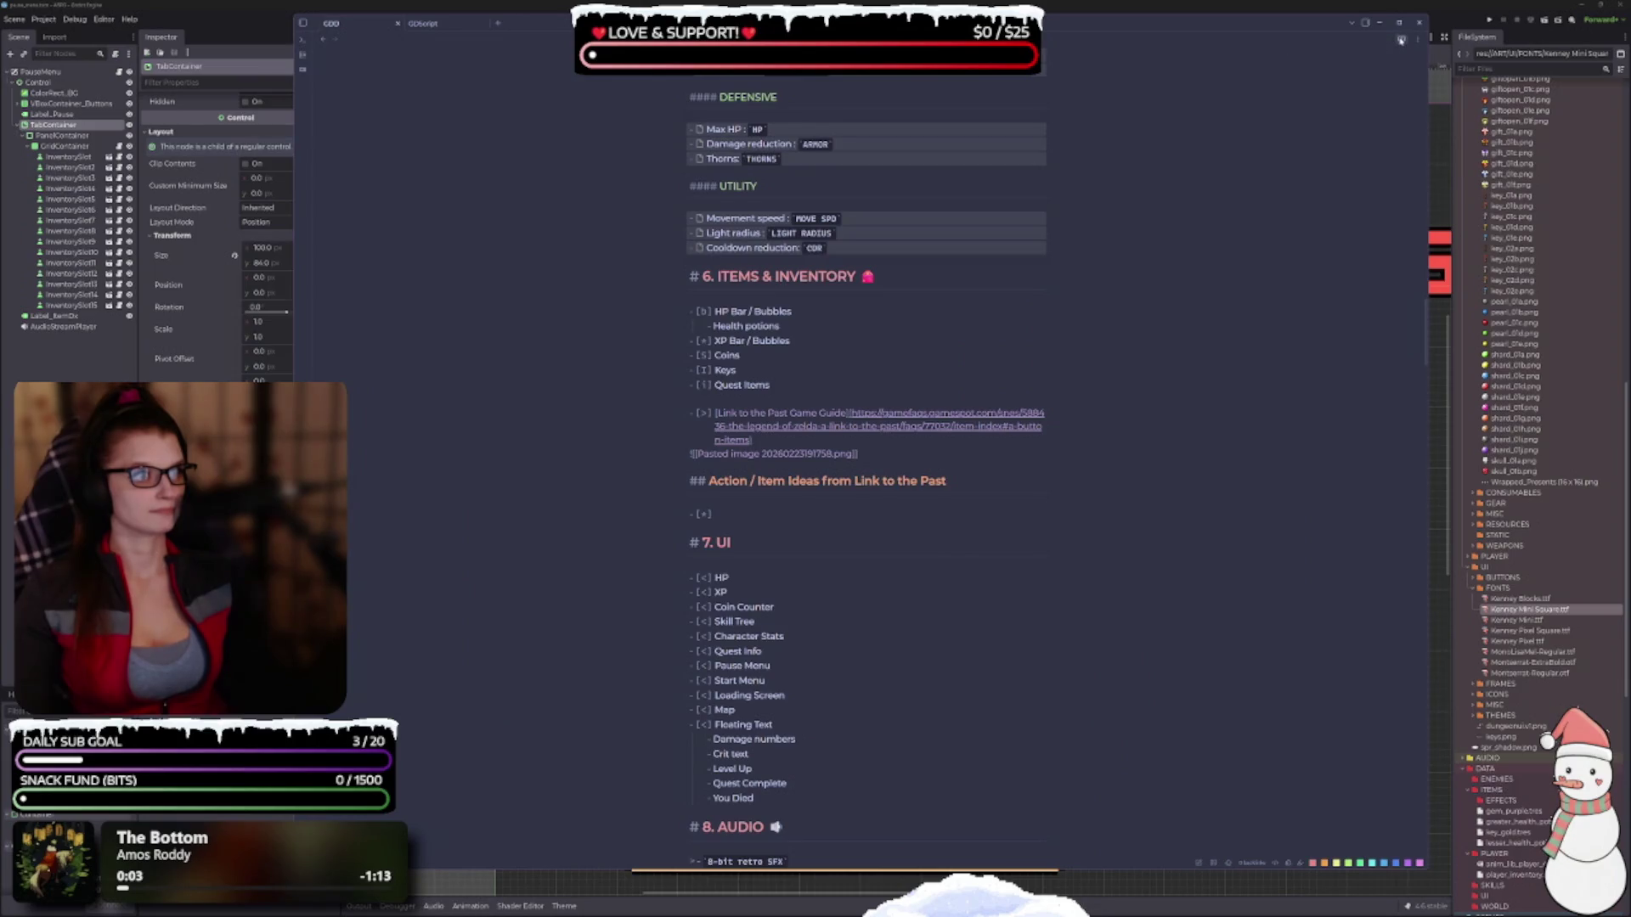
left_click(1403, 40)
Narrow the Obsidian window beside the Godot pause menu scene and return to Godot.
left_click(292, 245)
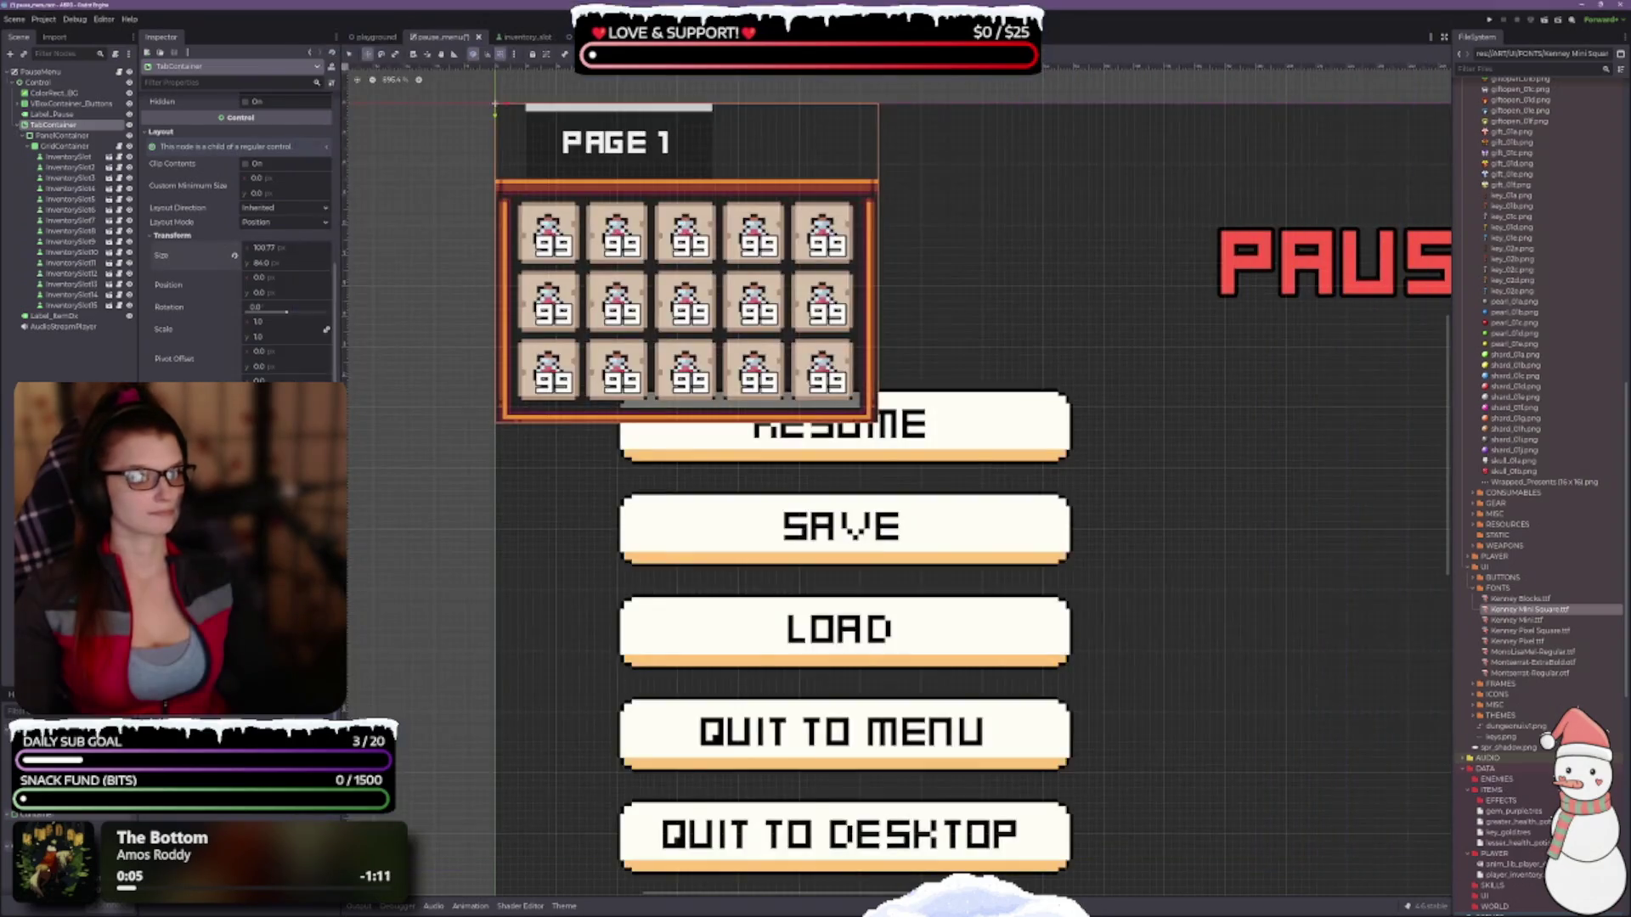
key("alt+Tab")
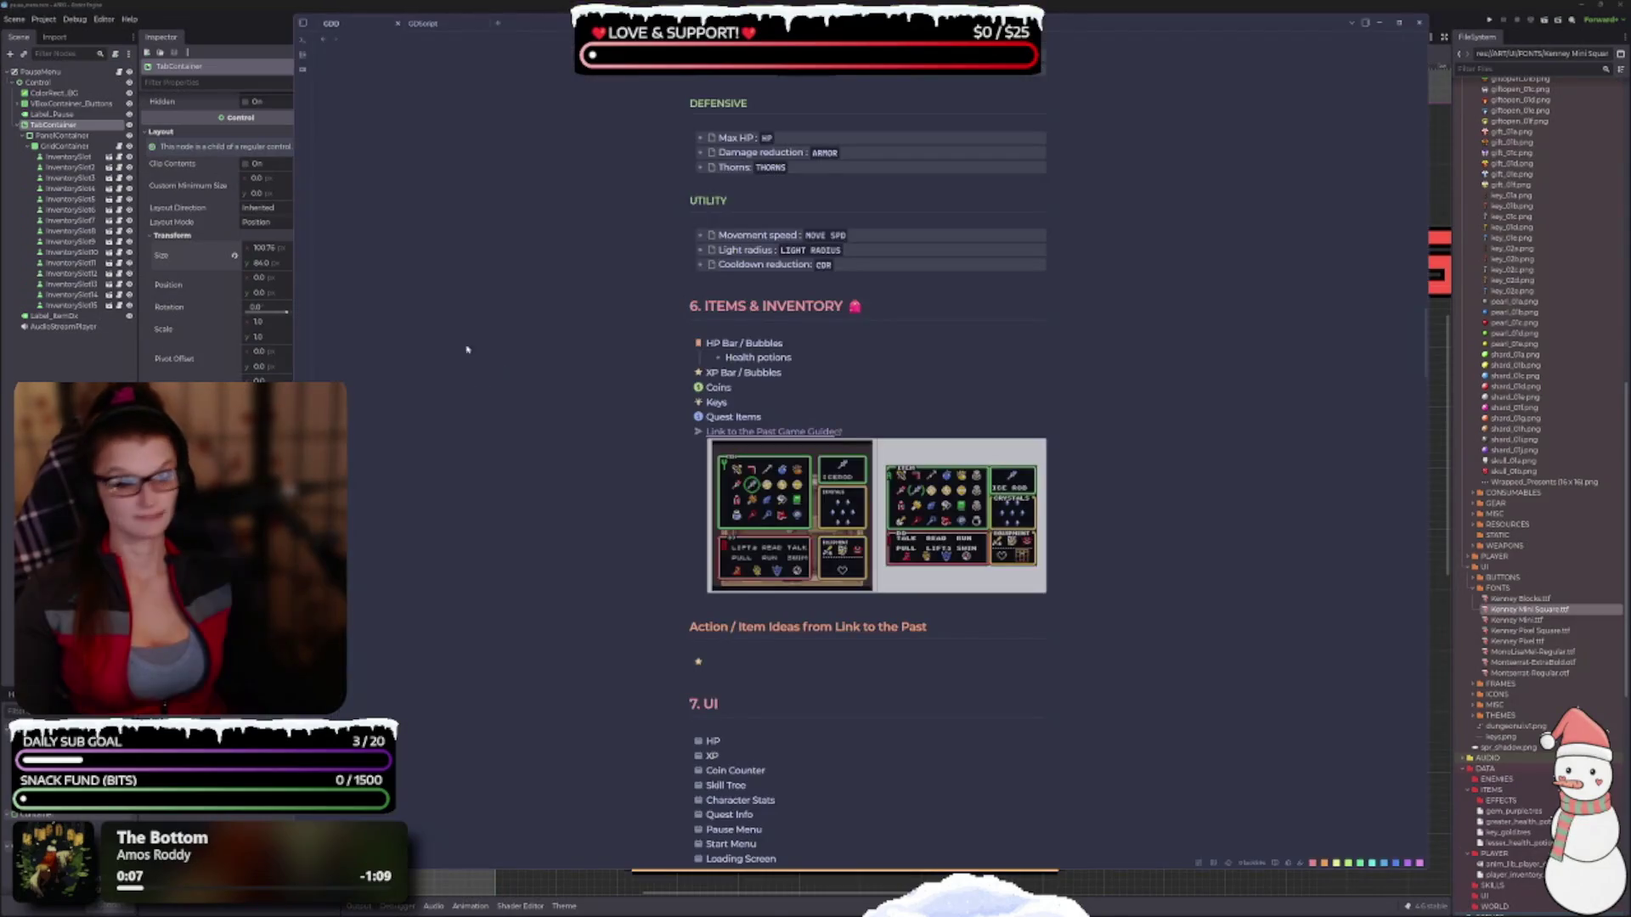
left_click_drag(299, 272, 948, 280)
scroll(1200, 327, "up", 5)
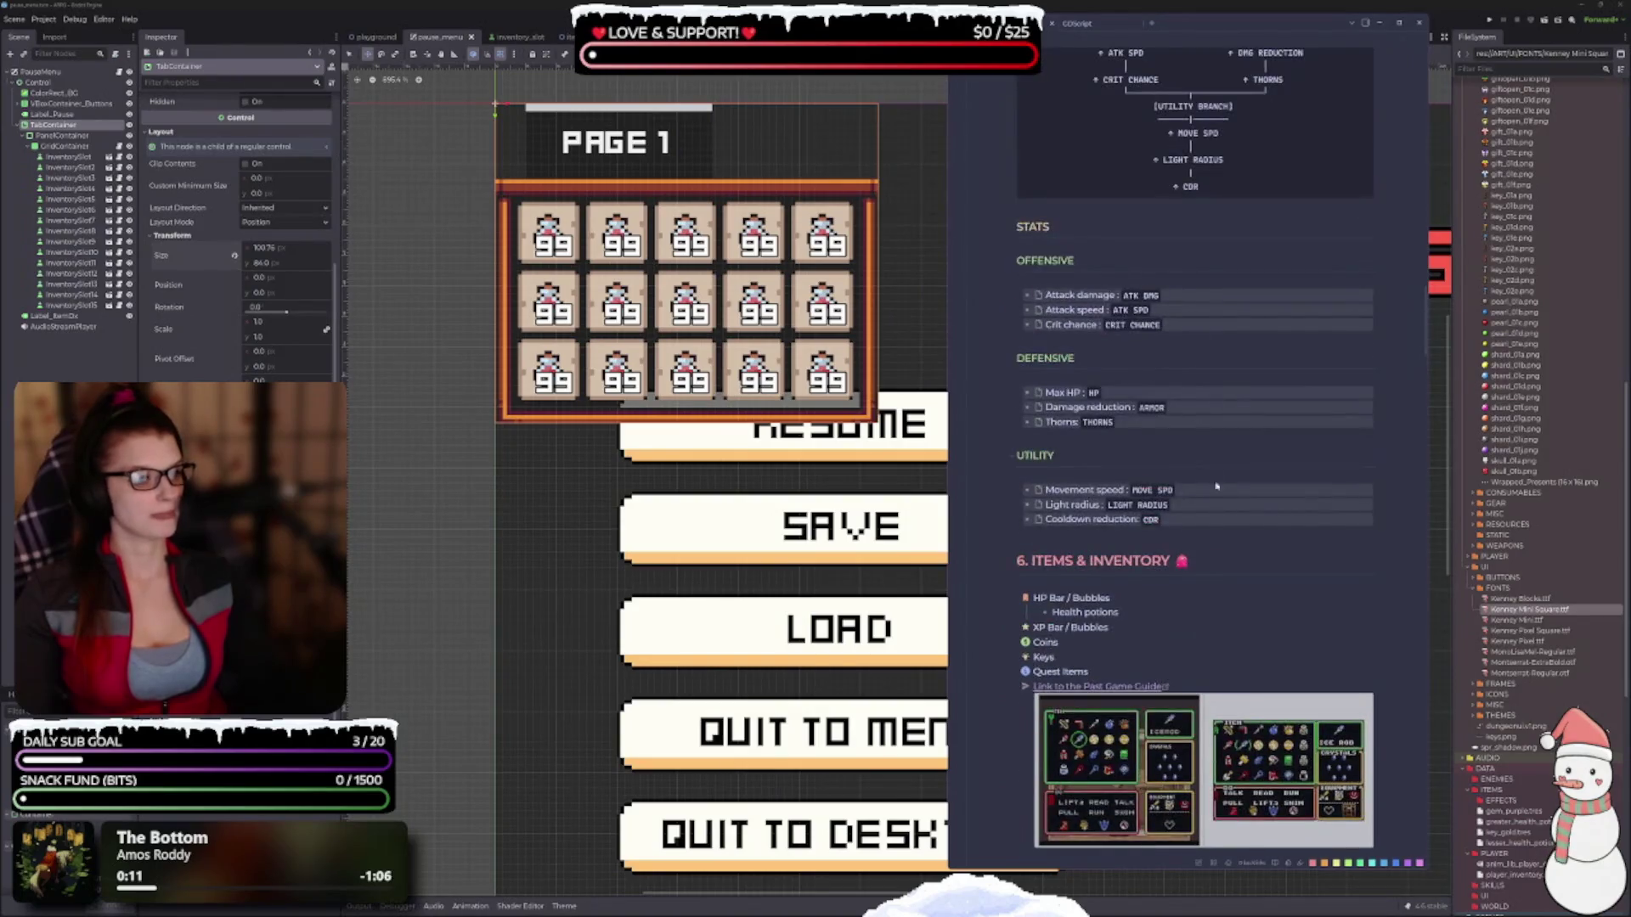
left_click(785, 505)
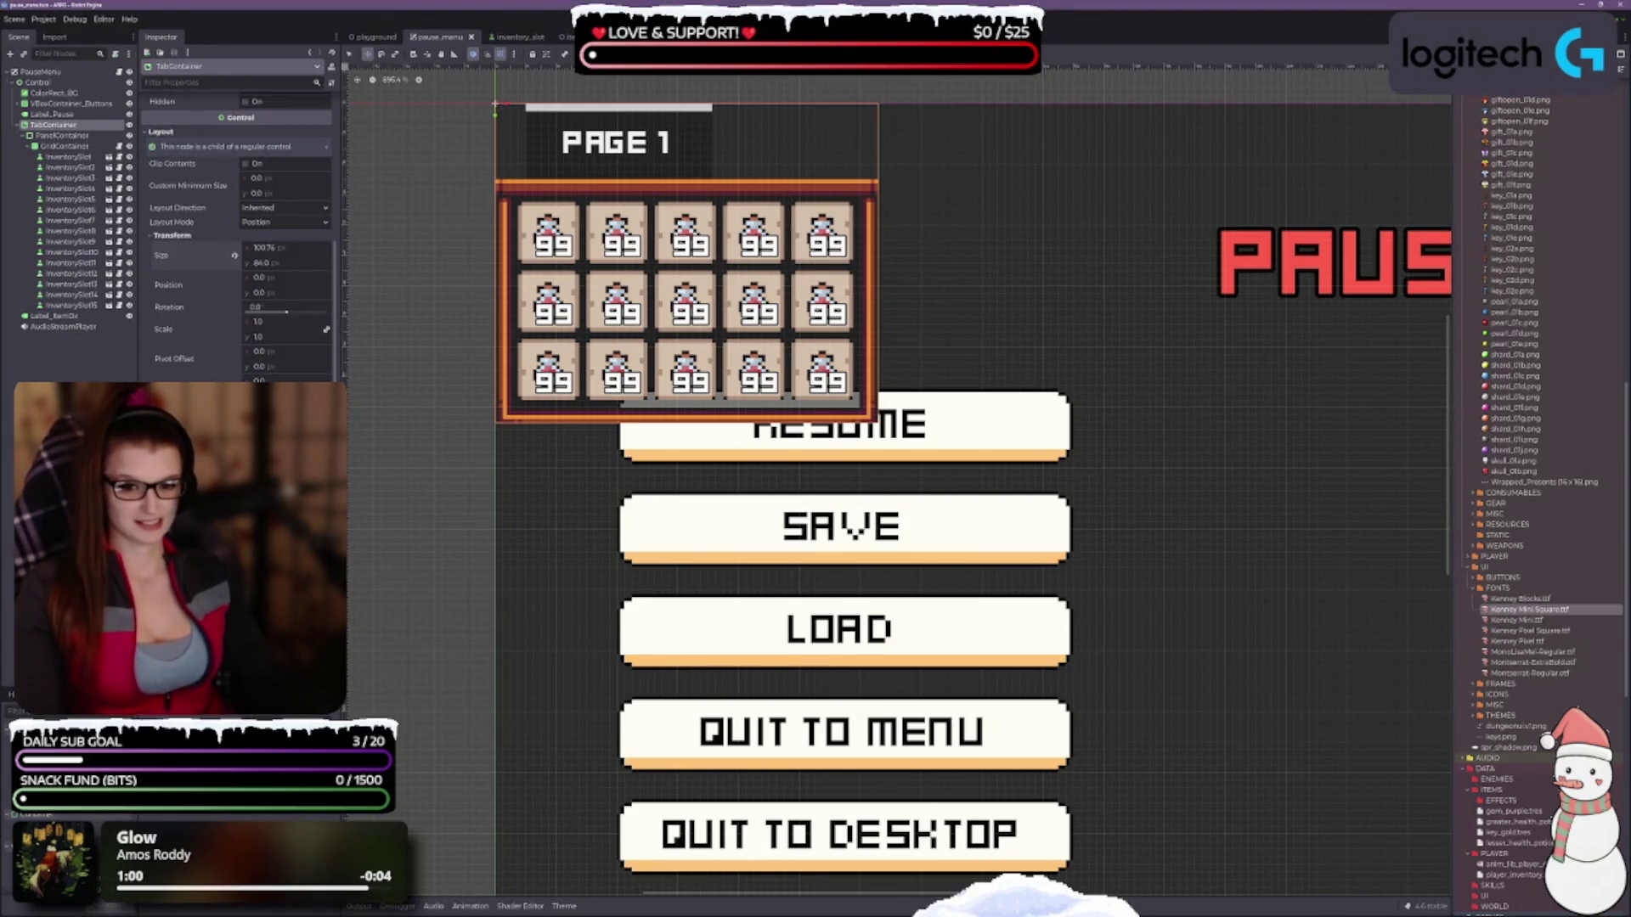
Open the Theme panel and drag Kenney Mini Square.ttf from FONTS into the theme's default font.
scroll(237, 238, "down", 2)
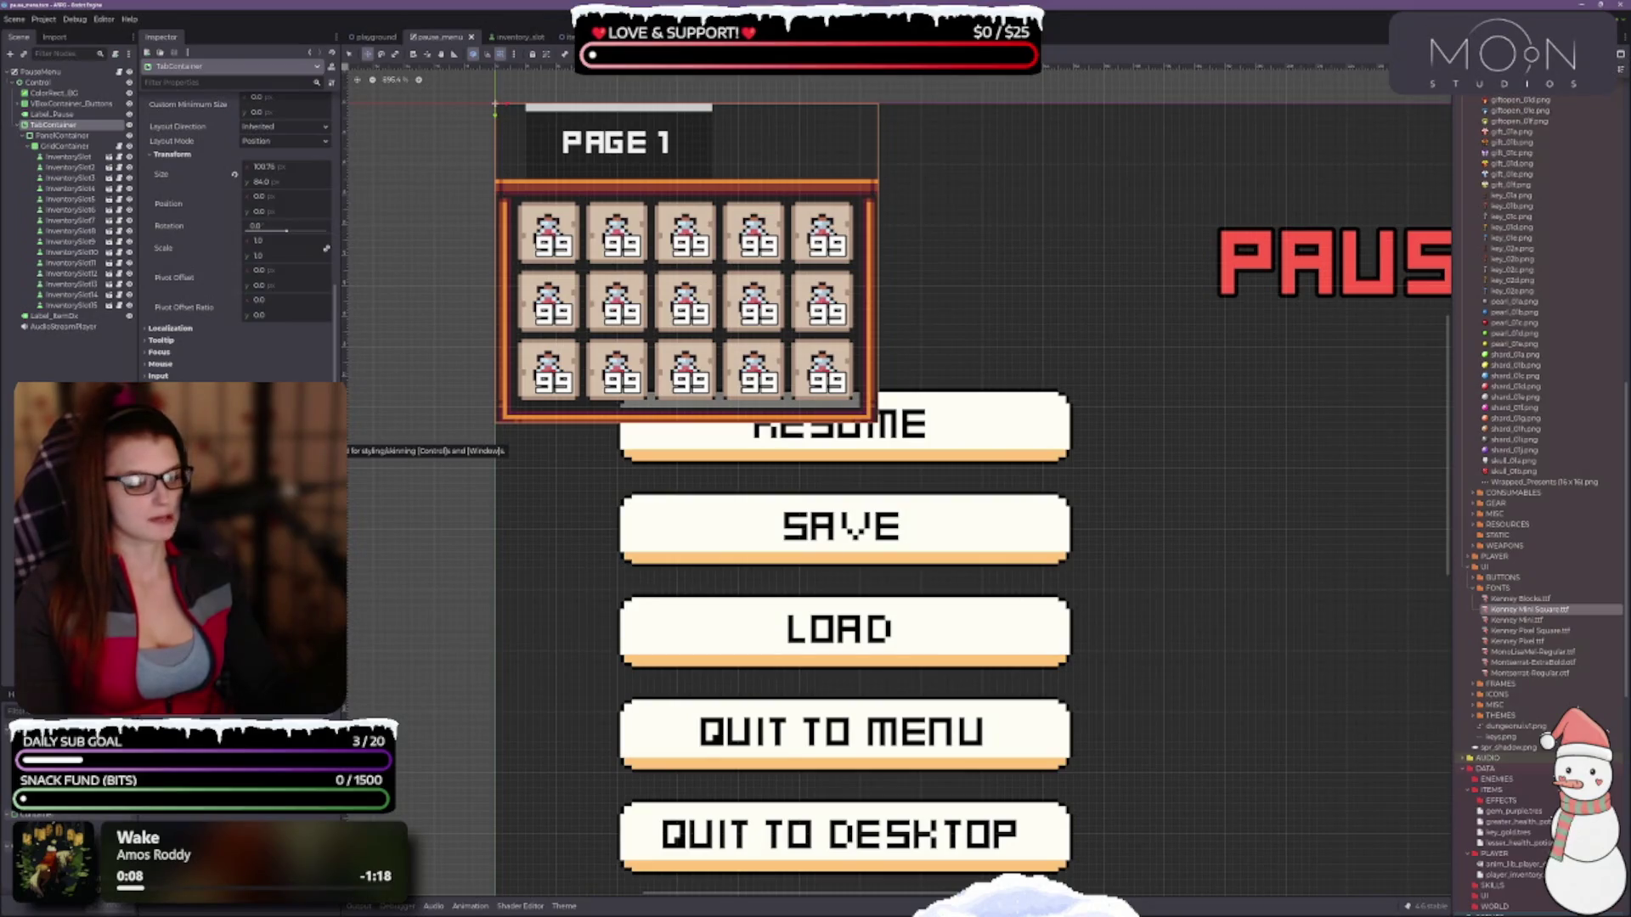
left_click(1211, 739)
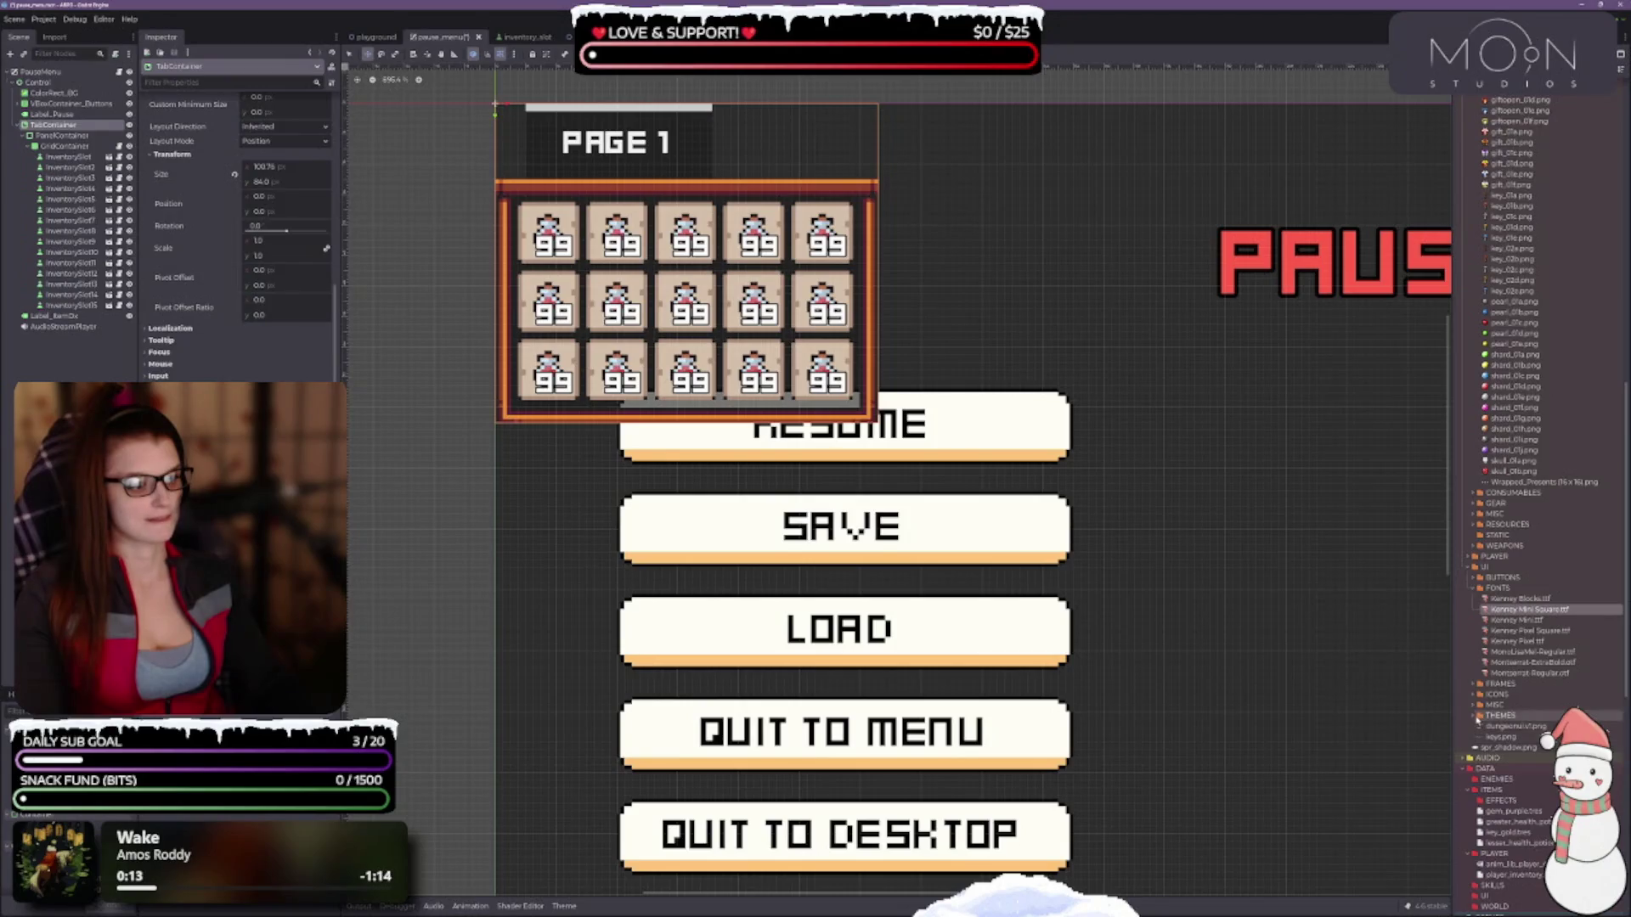
left_click(1474, 716)
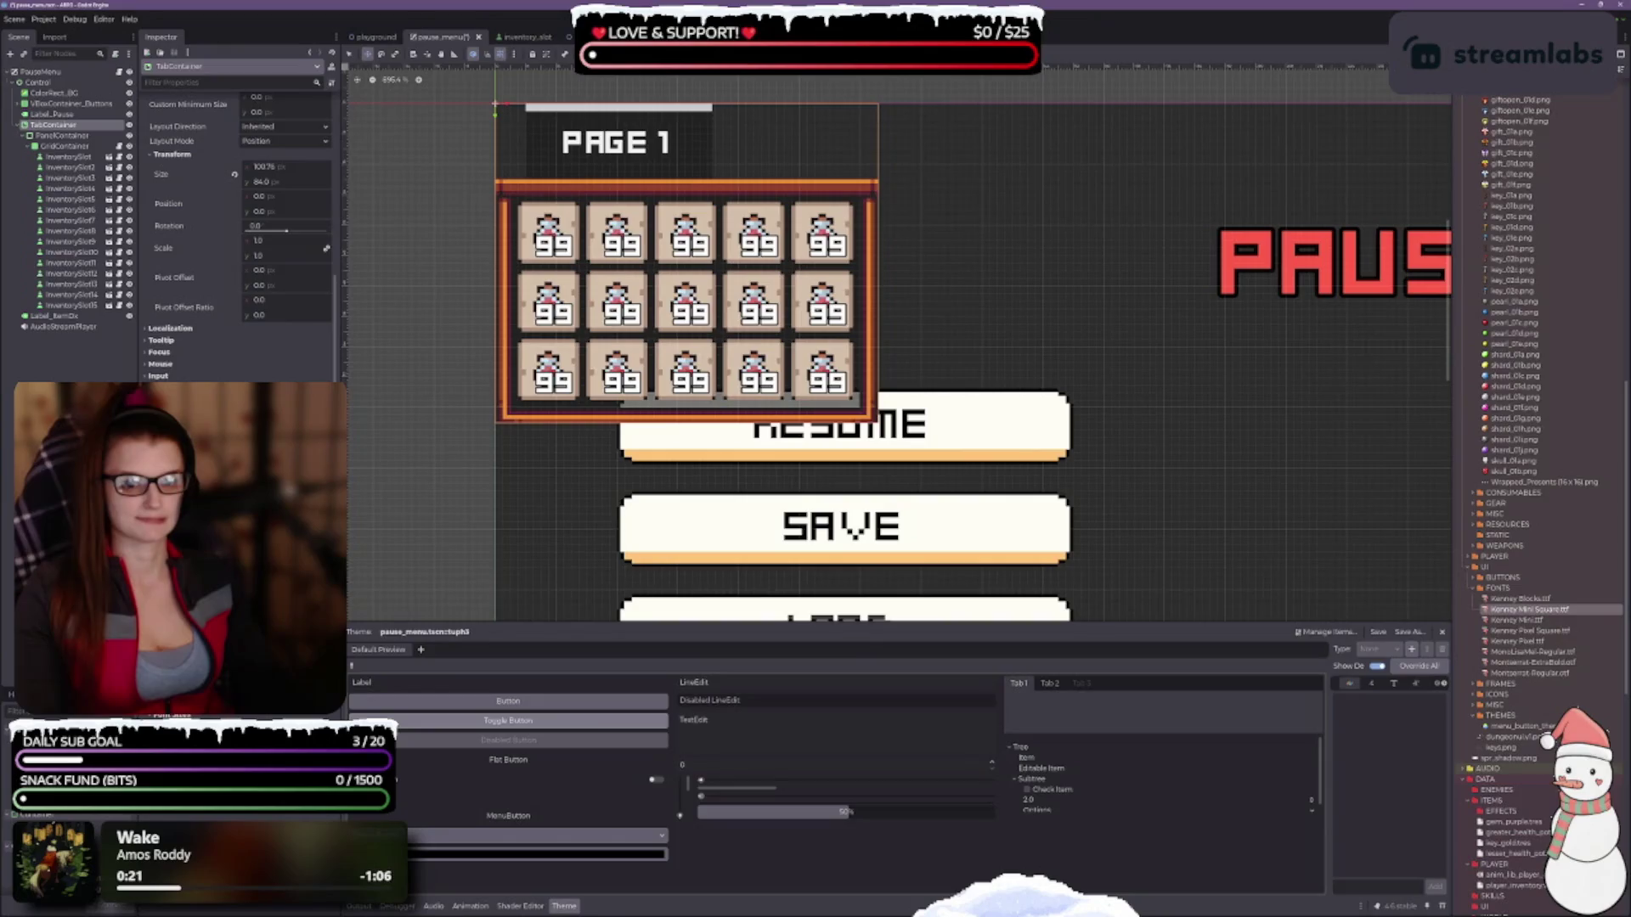
left_click_drag(1529, 609, 487, 422)
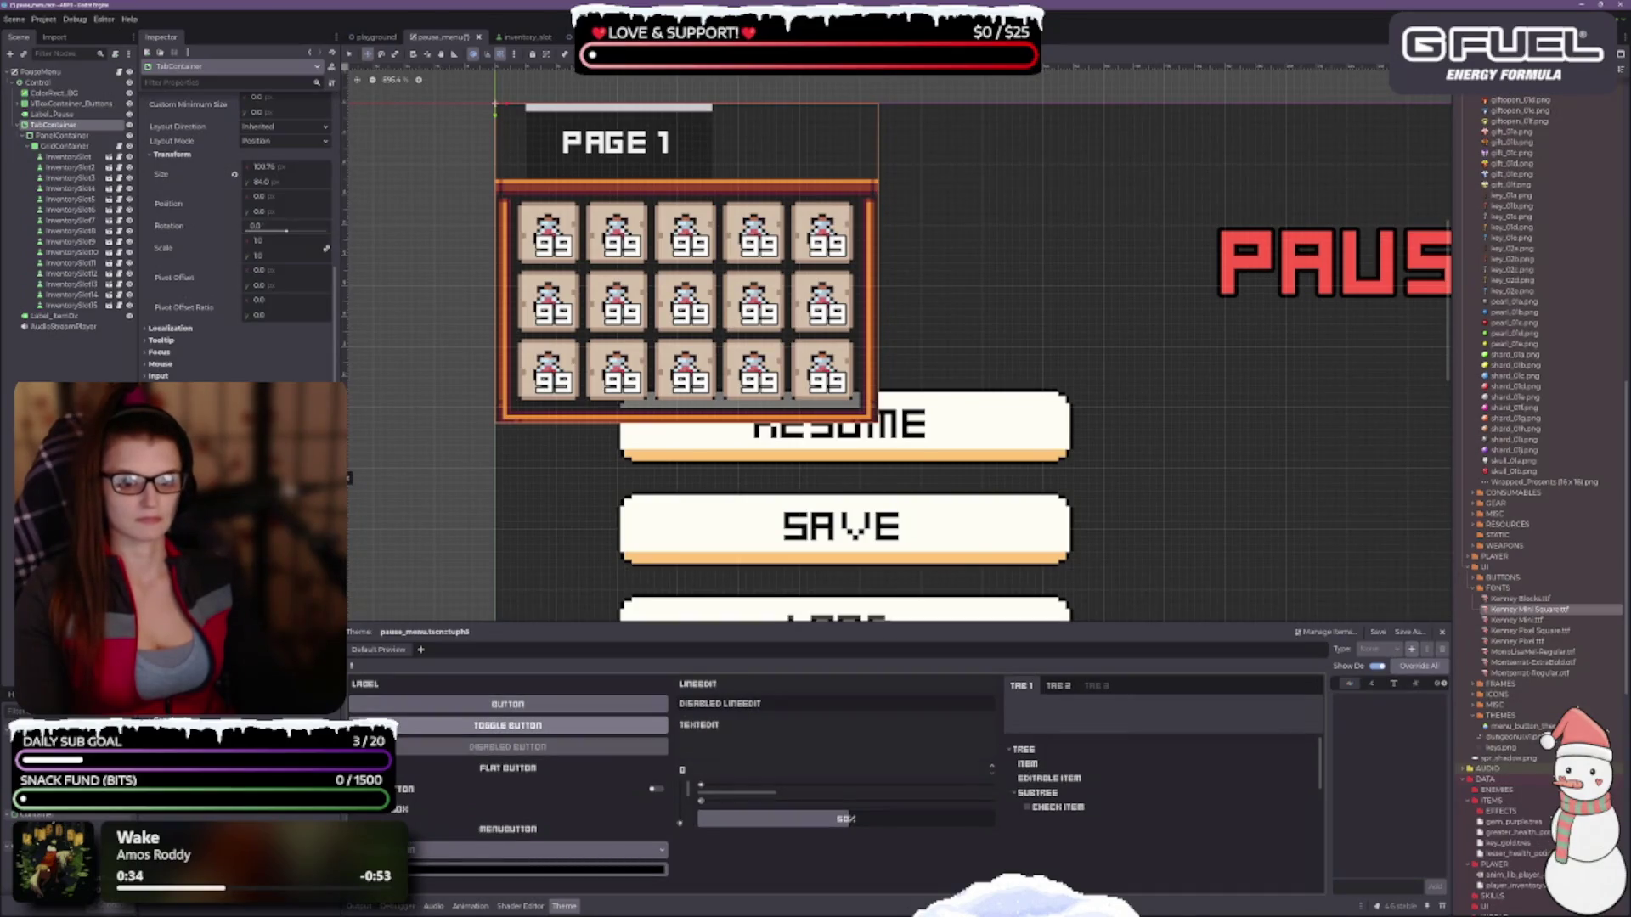
scroll(238, 238, "down", 2)
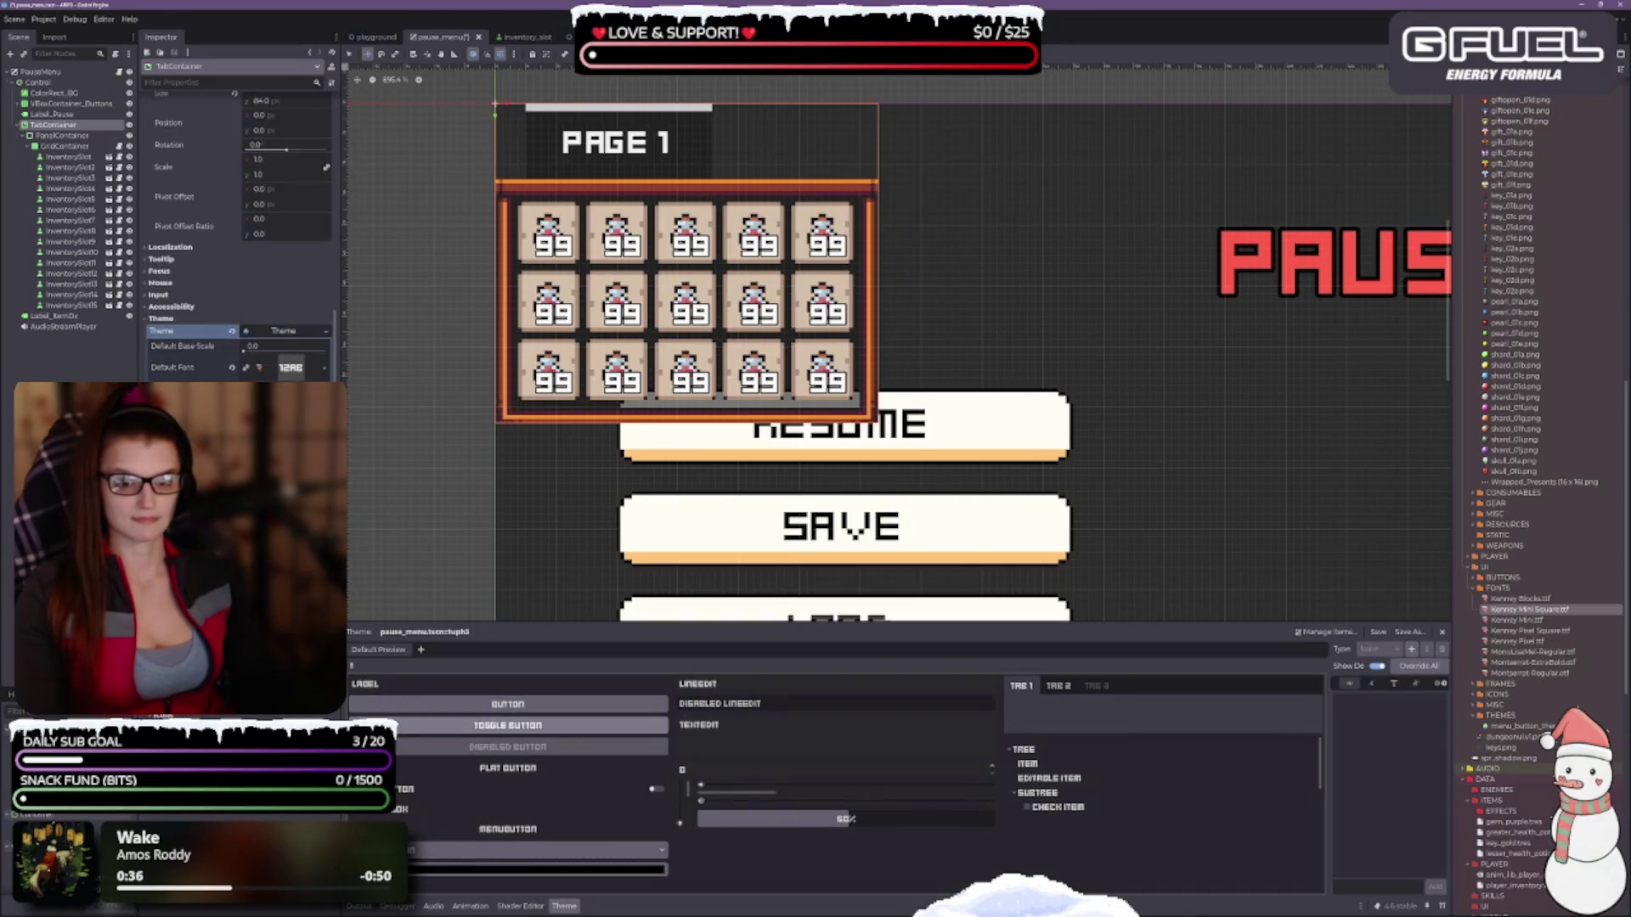
left_click(316, 337)
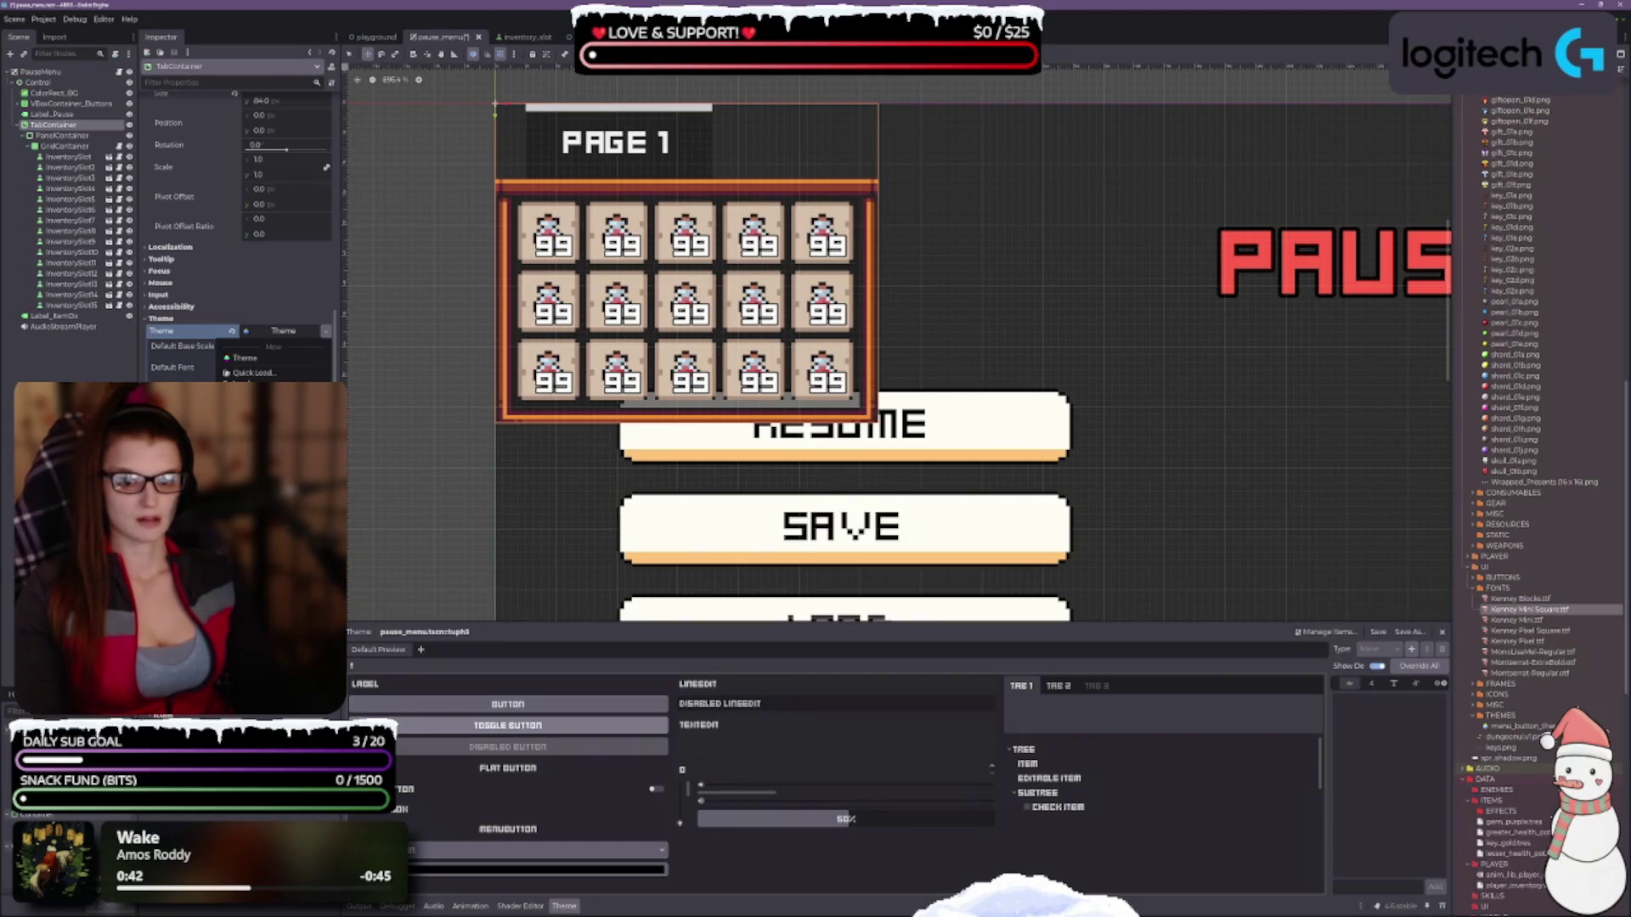
Create a new TabContainer theme and save it as tab_theme.tres in ART/UI/THEMES.
left_click(244, 358)
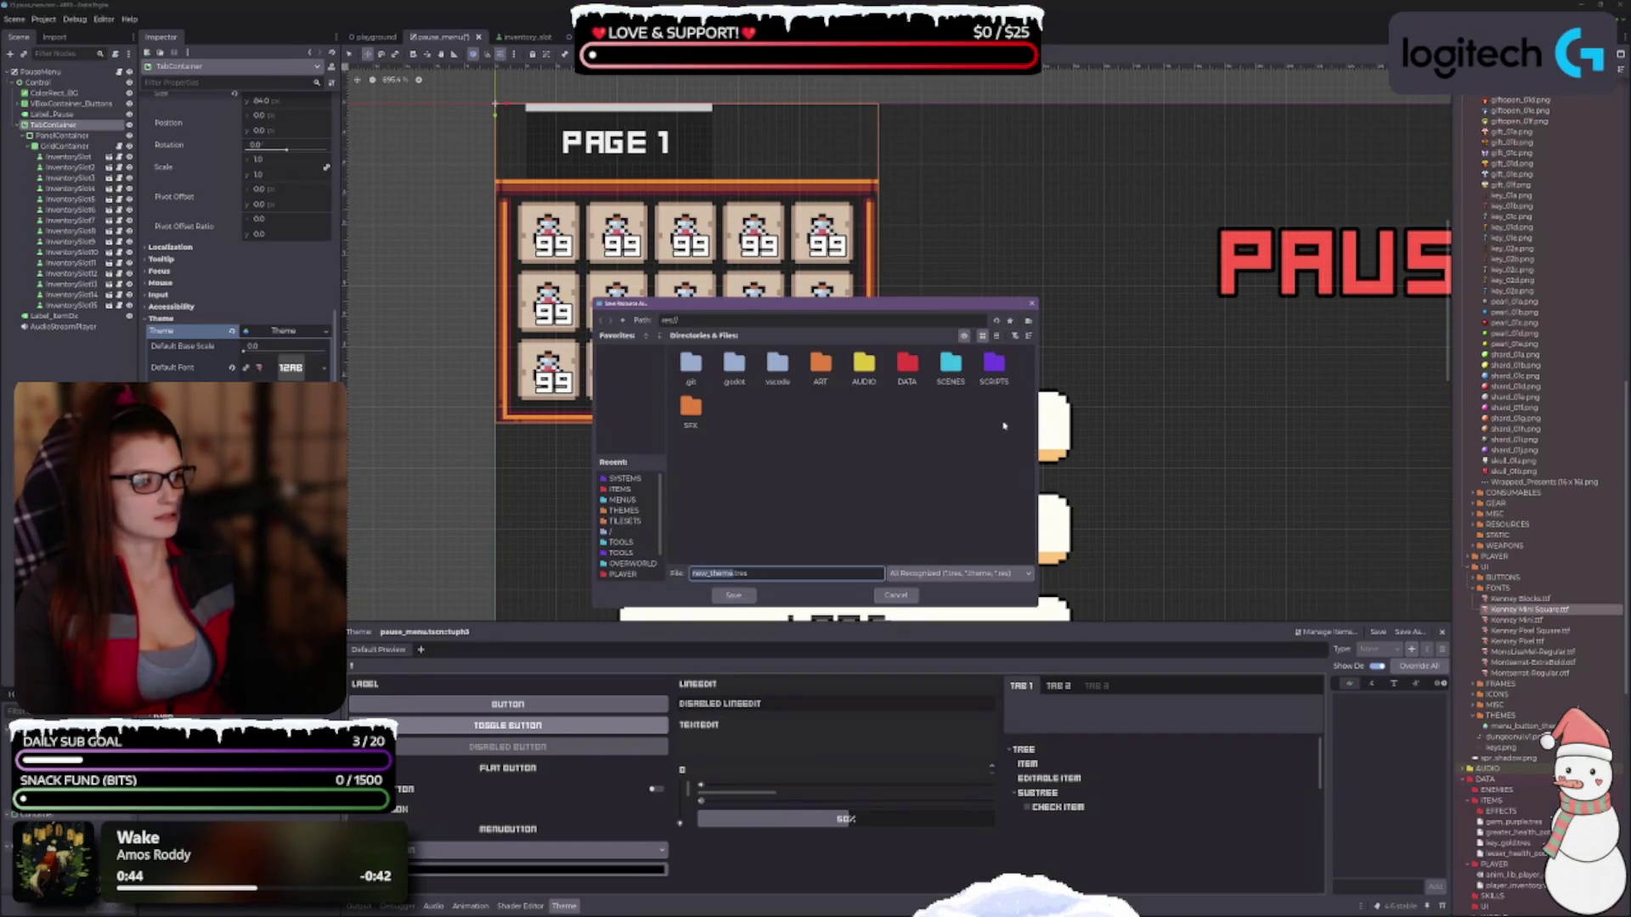
double_click(820, 365)
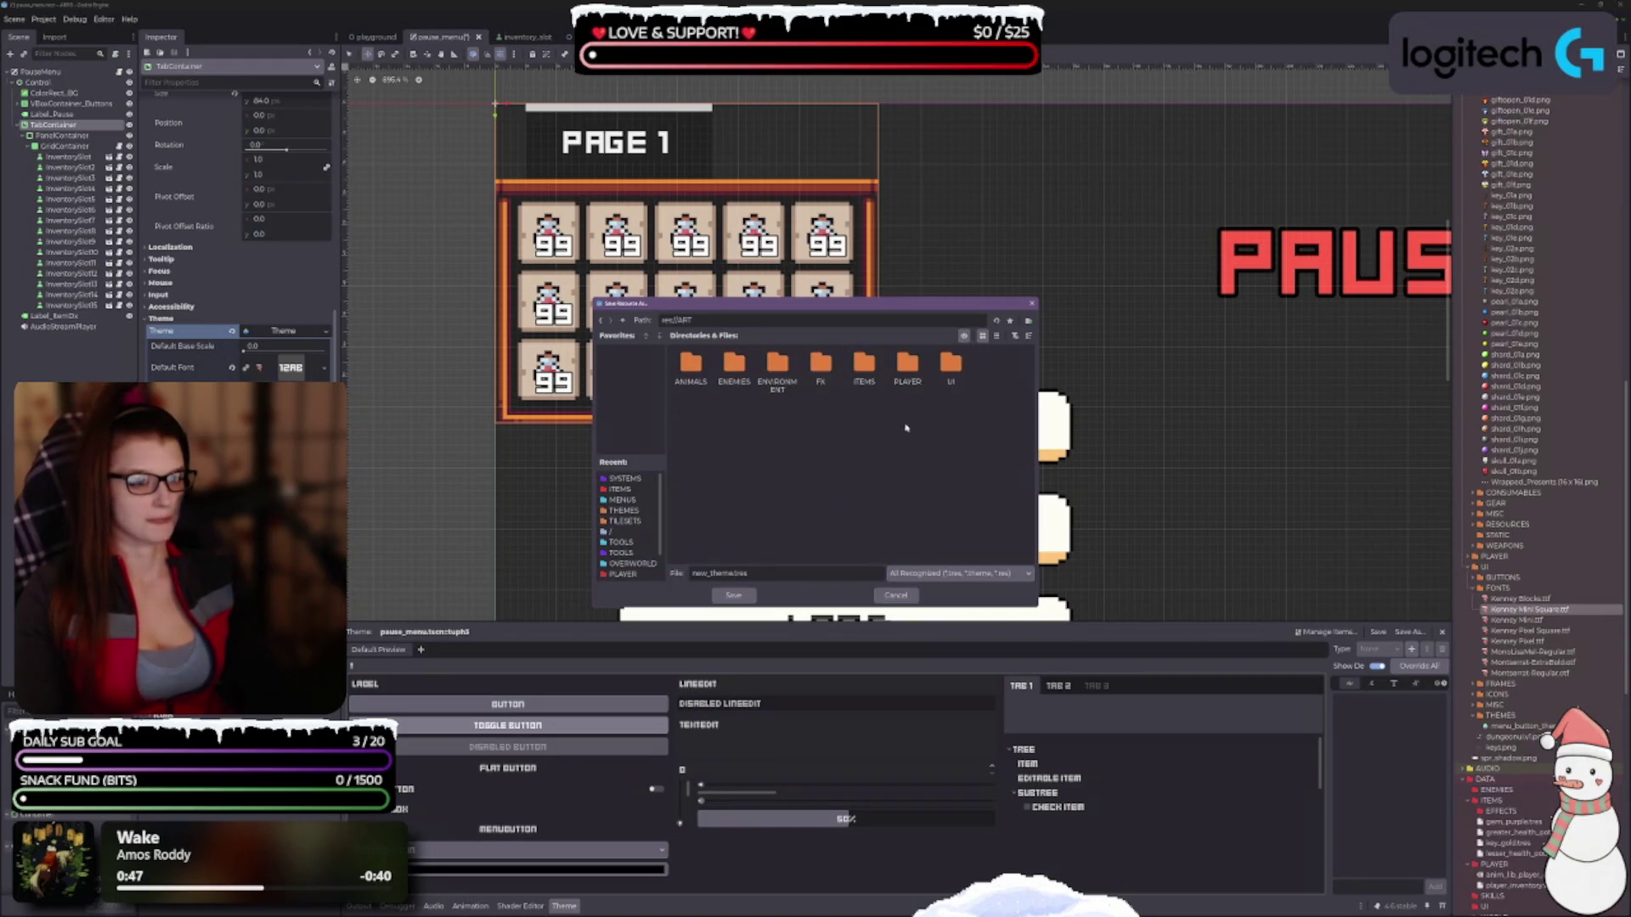
double_click(951, 365)
double_click(907, 367)
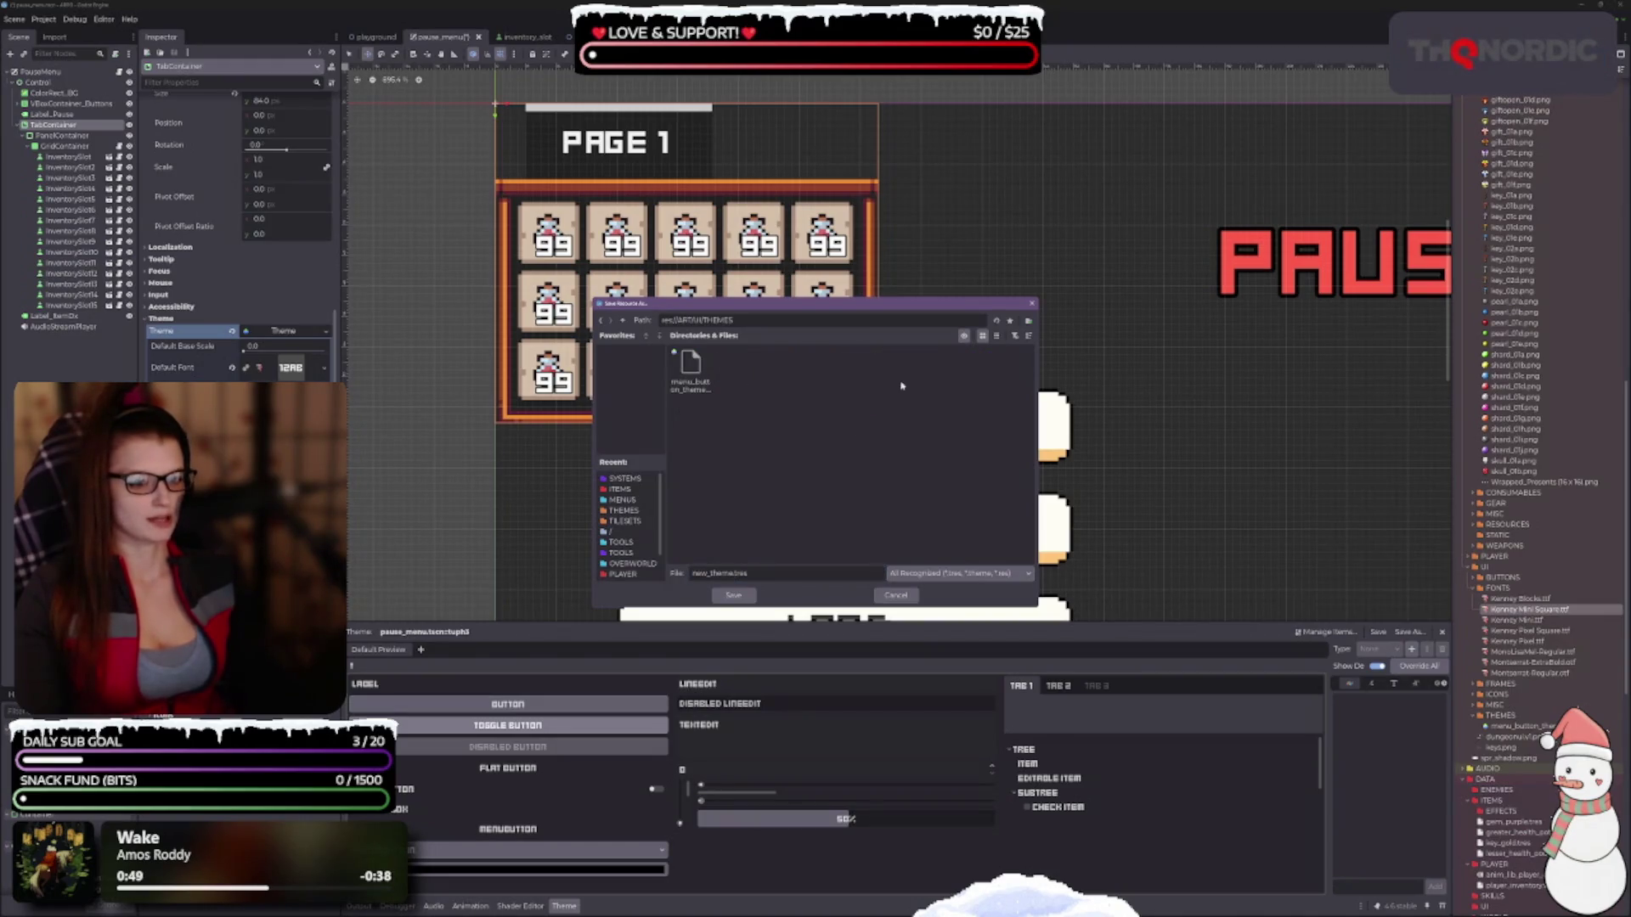
type("n")
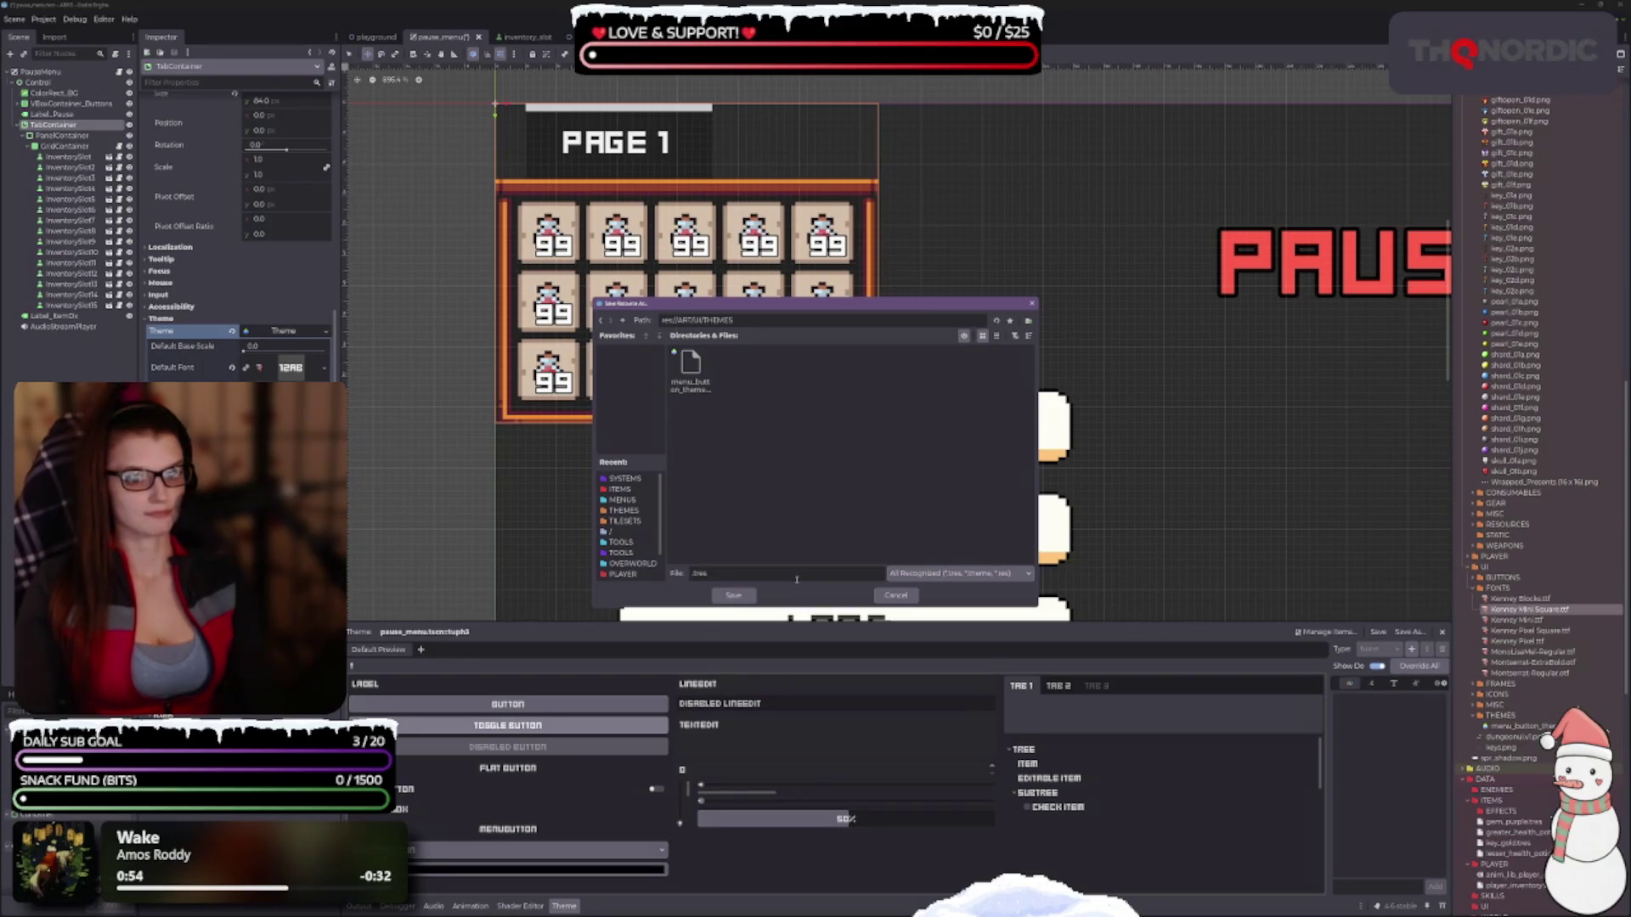
type("tab_theme")
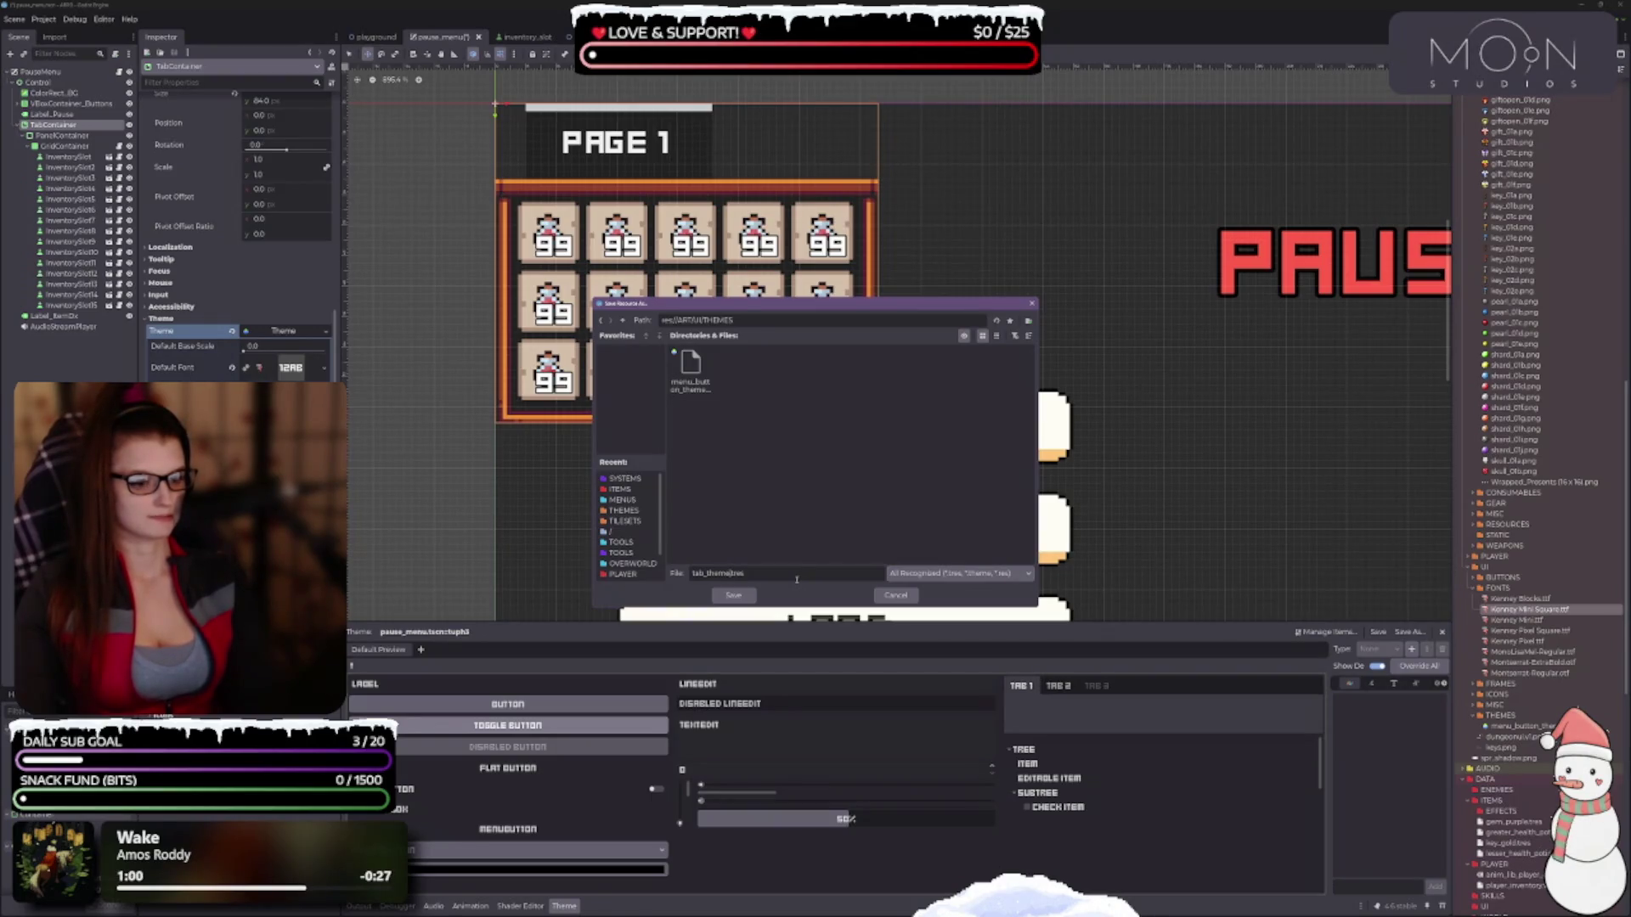
key("Return")
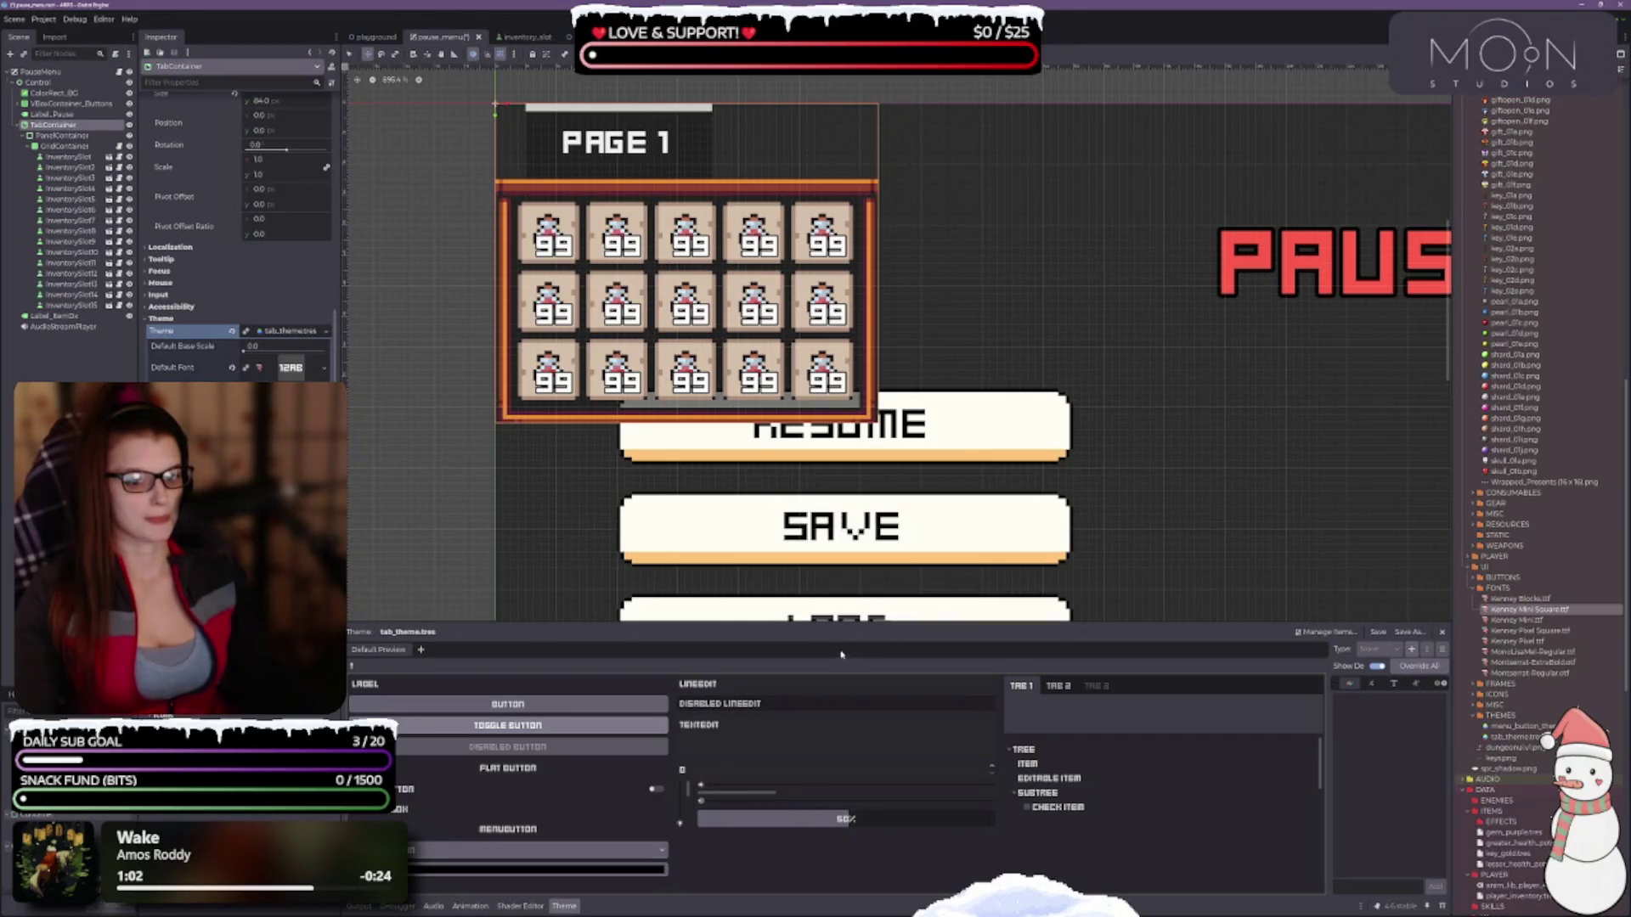
left_click_drag(1002, 623, 1001, 466)
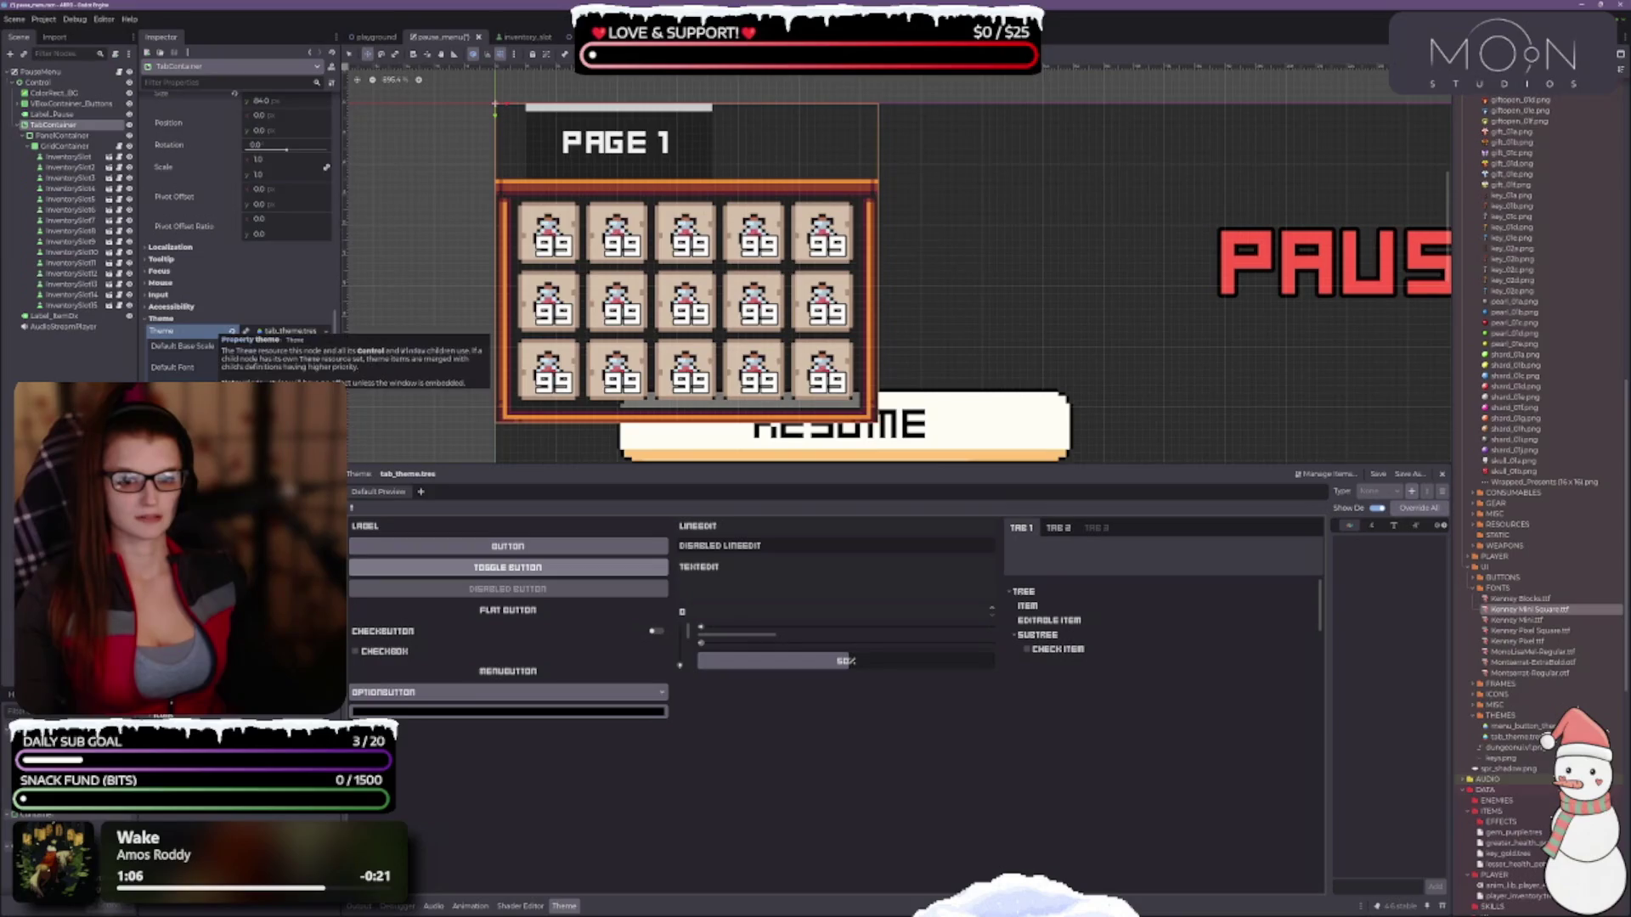
Widen the theme item area and pick TabBar from the TAB 1 preview.
scroll(217, 331, "down", 3)
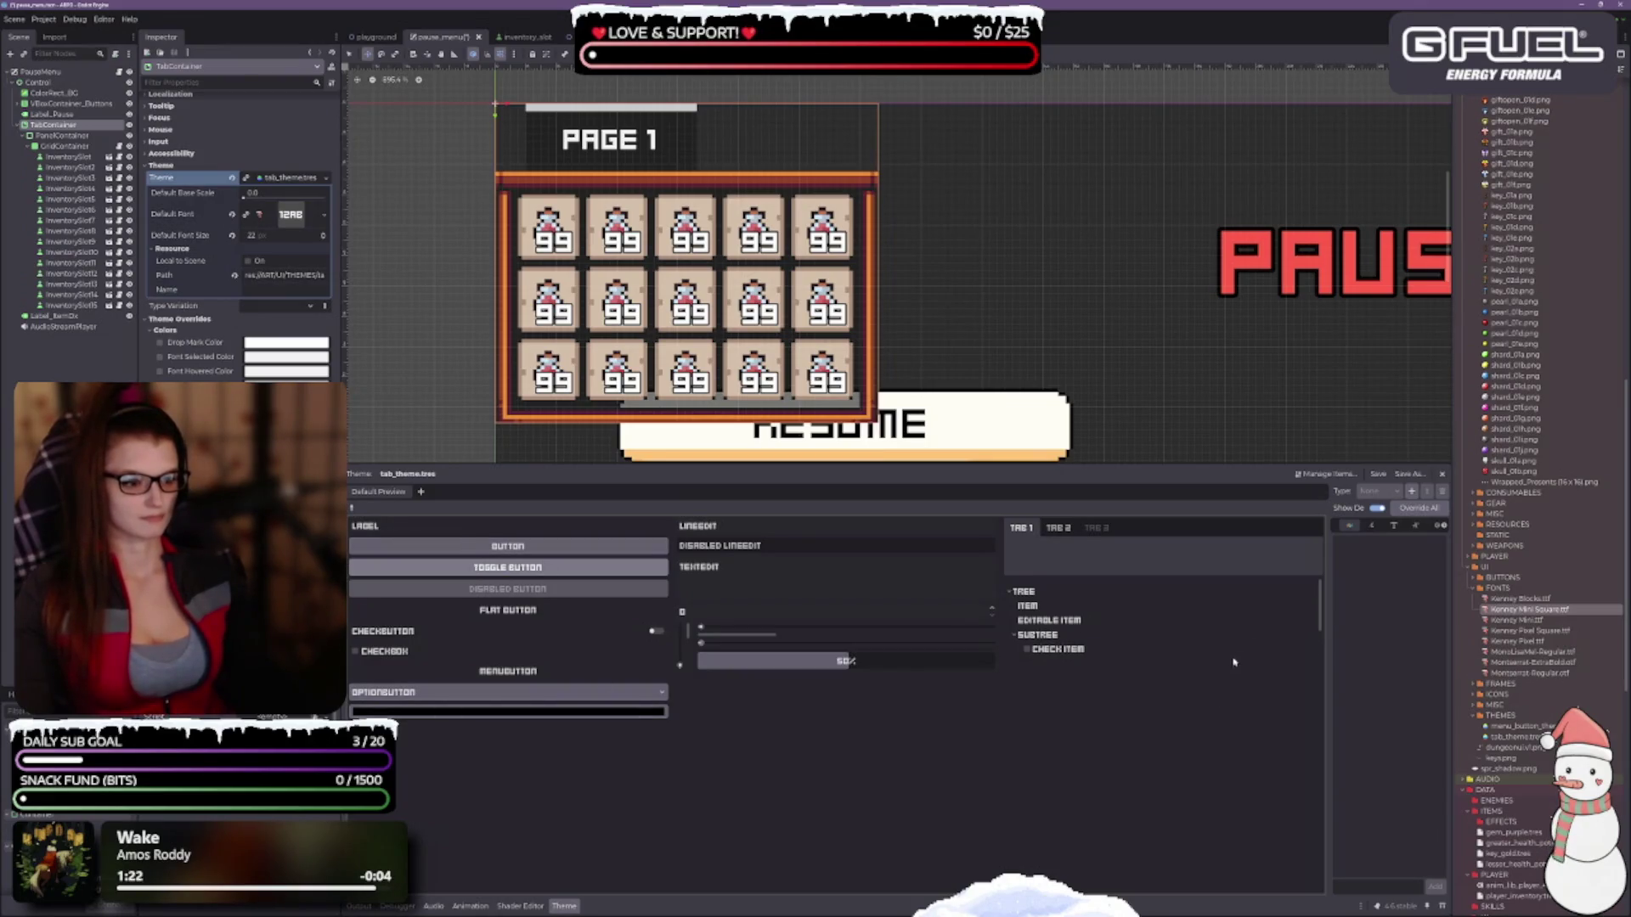
left_click_drag(1327, 624, 1200, 624)
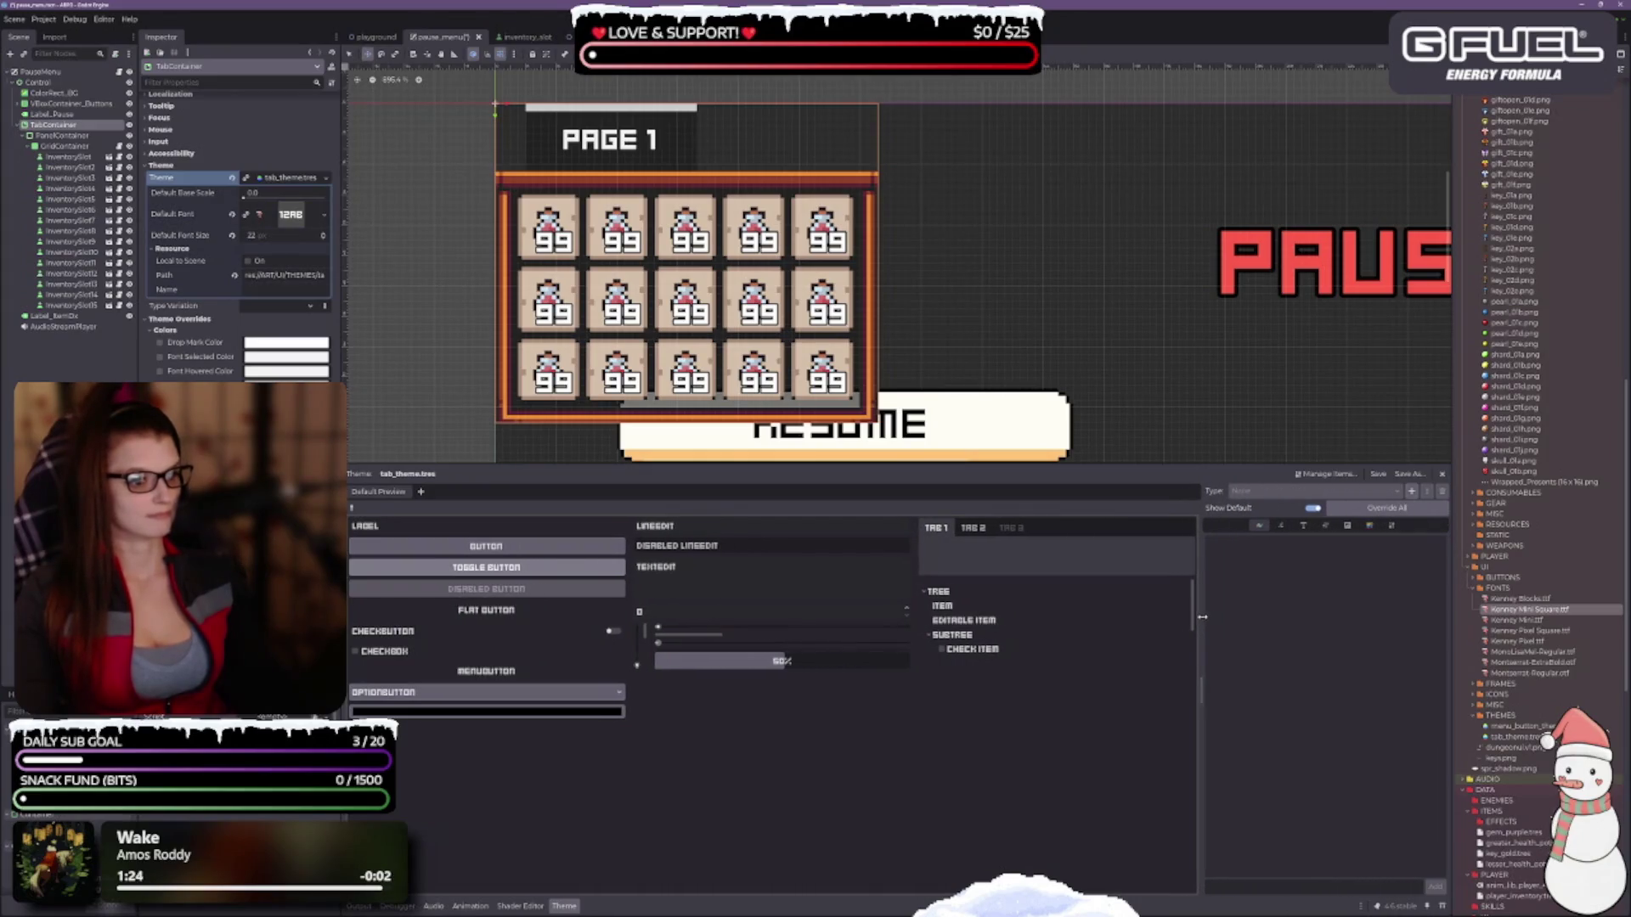
left_click(353, 505)
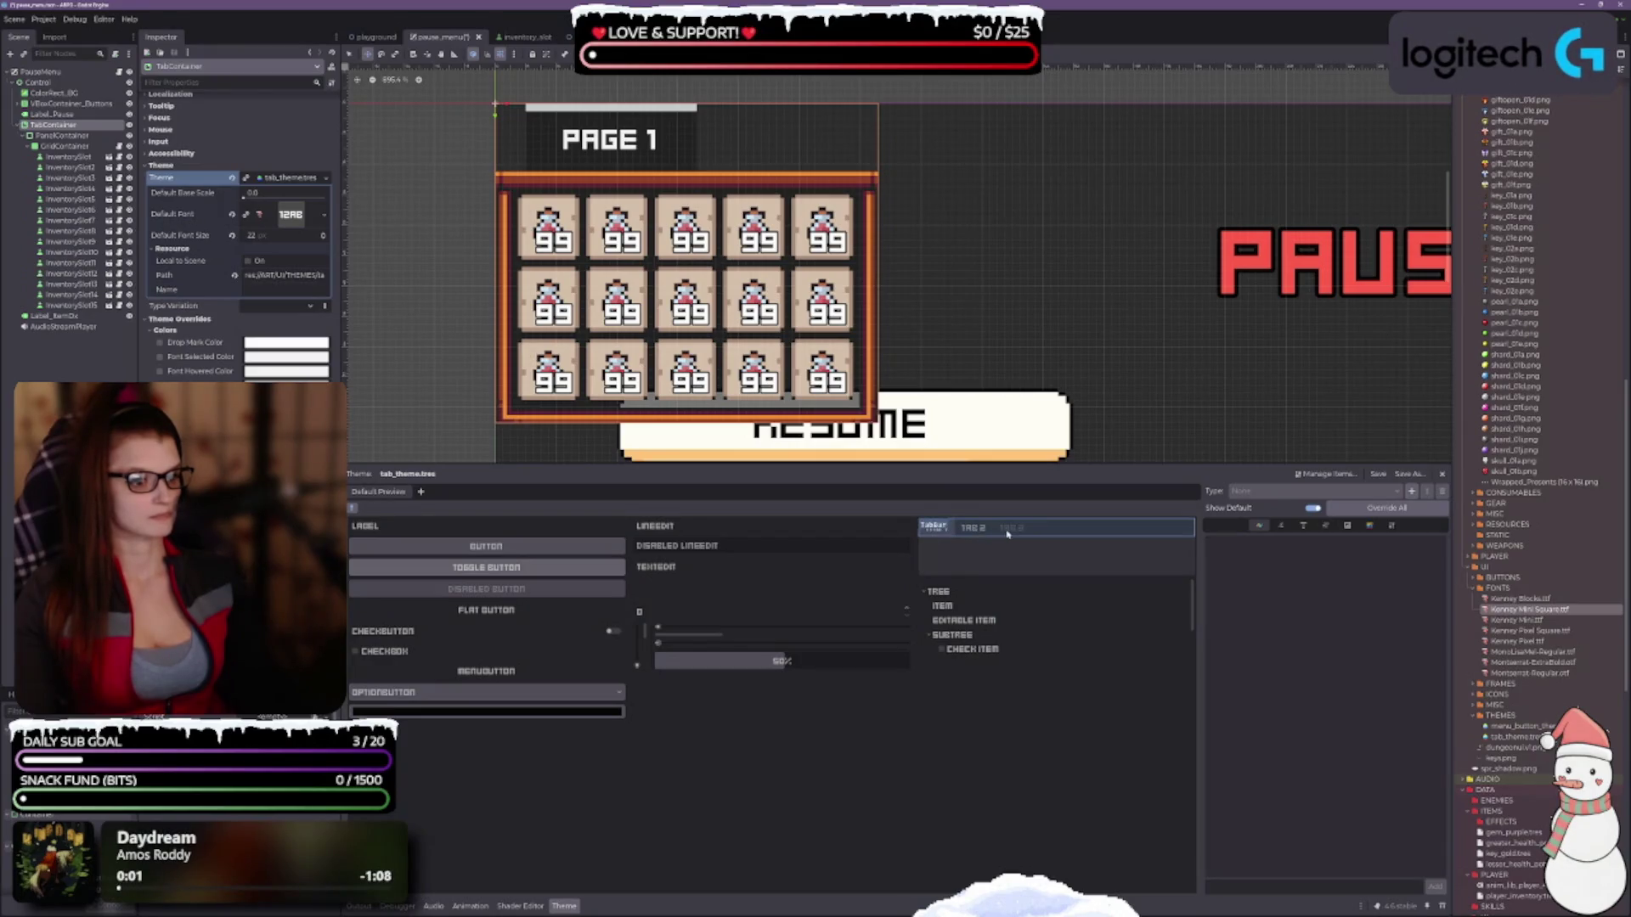
left_click(942, 530)
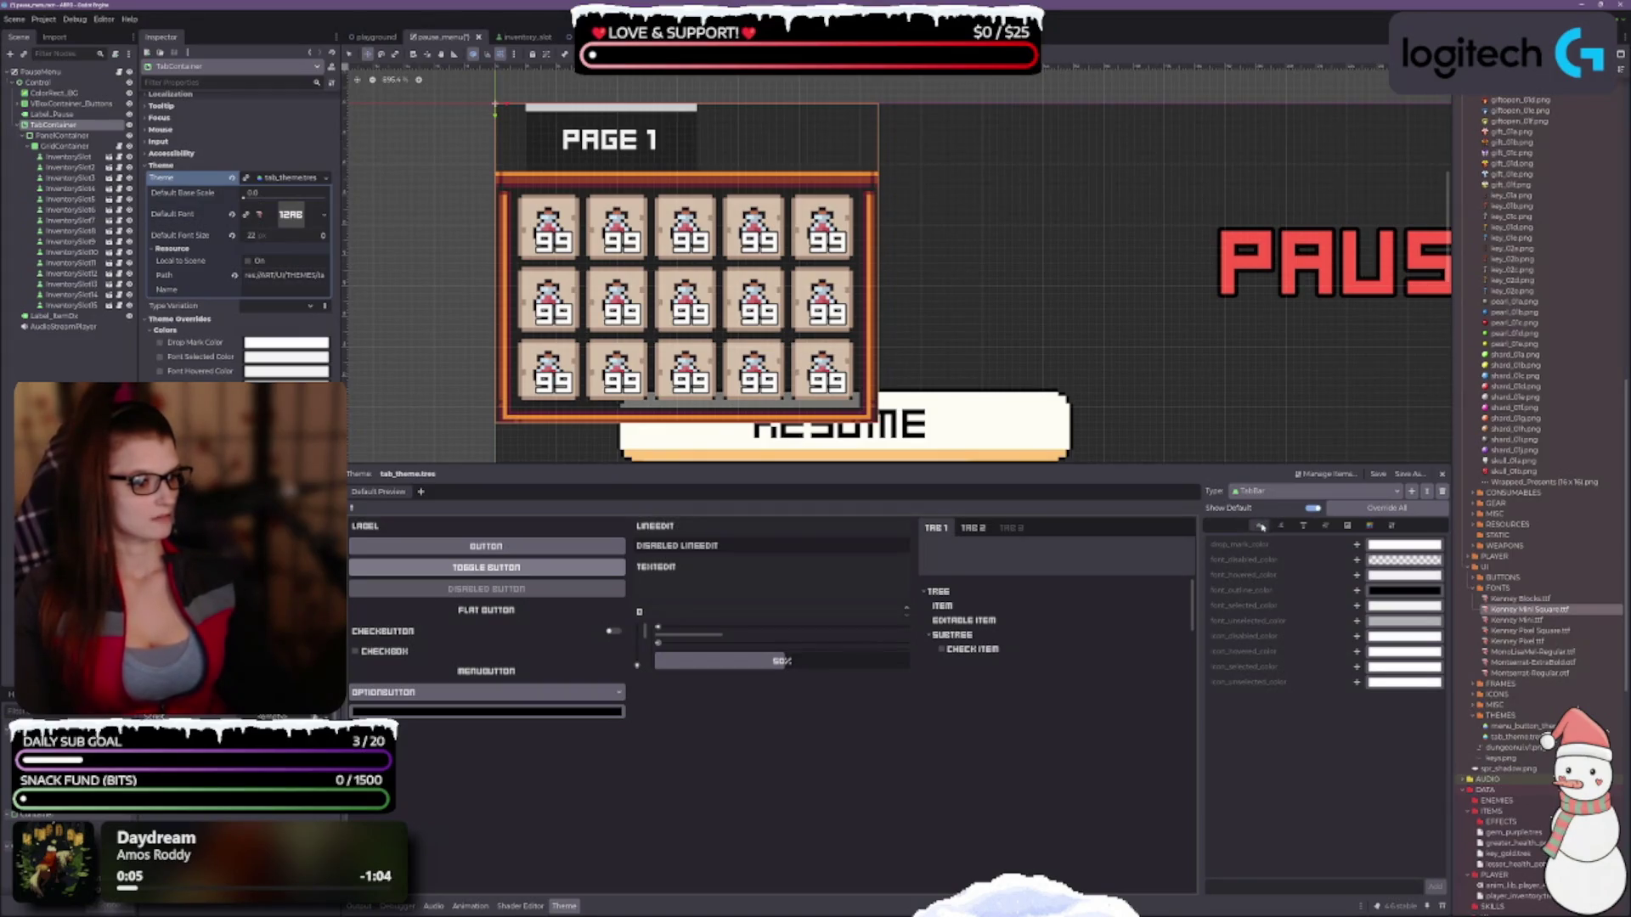
Override TabBar's drop_mark_color, darkening it briefly before returning it to white.
left_click(1356, 545)
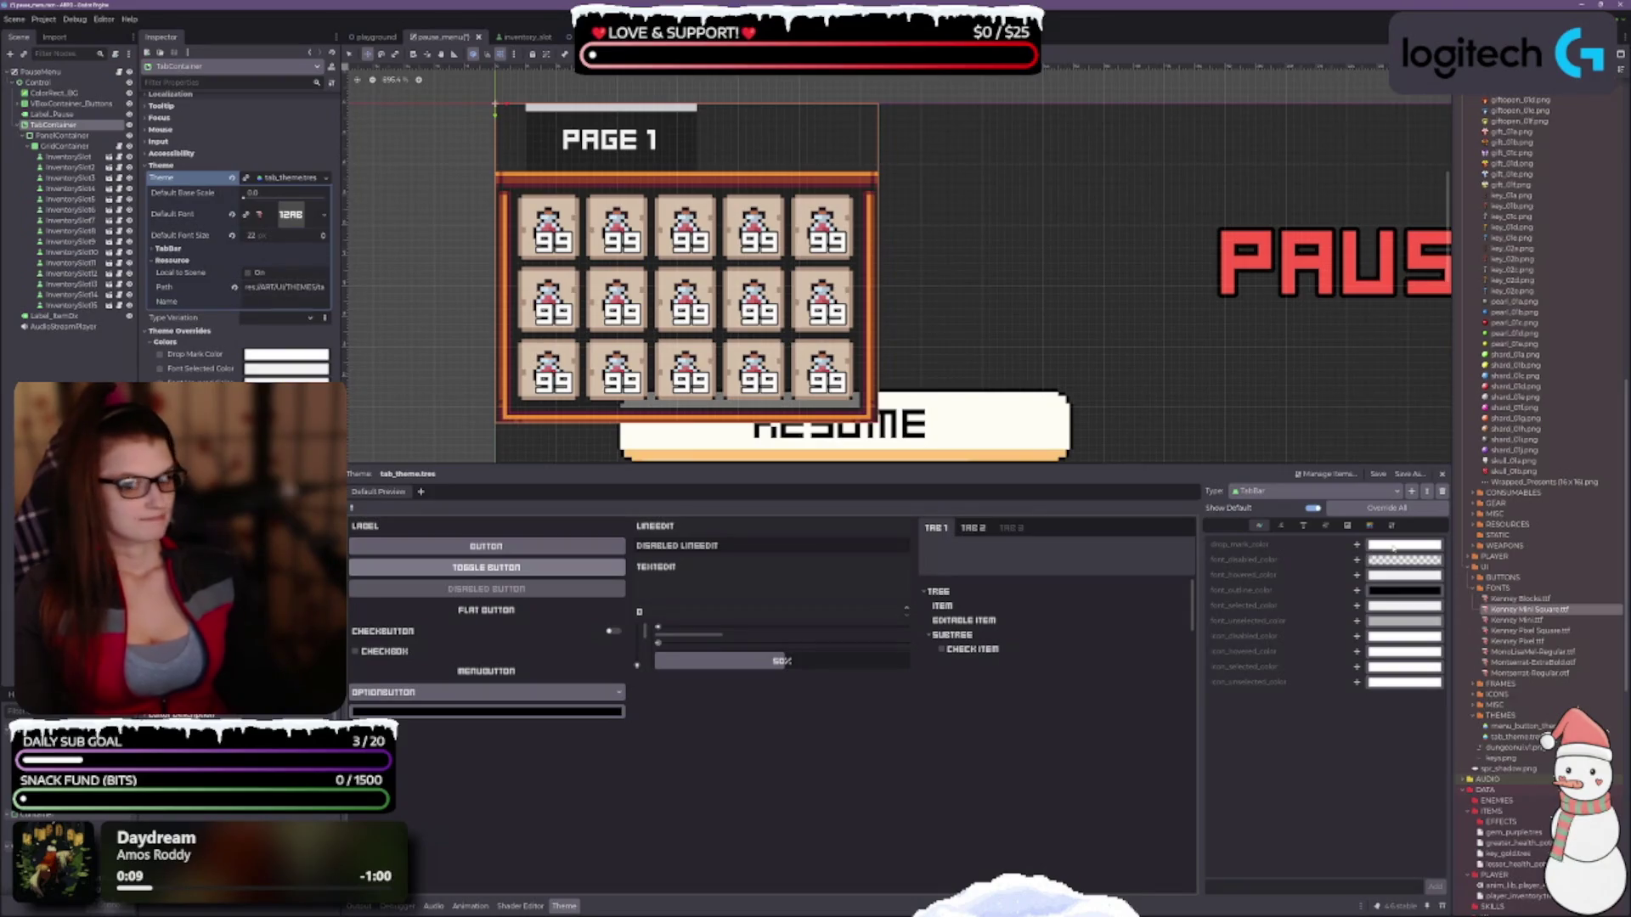
left_click(1403, 544)
left_click_drag(1460, 563, 1462, 678)
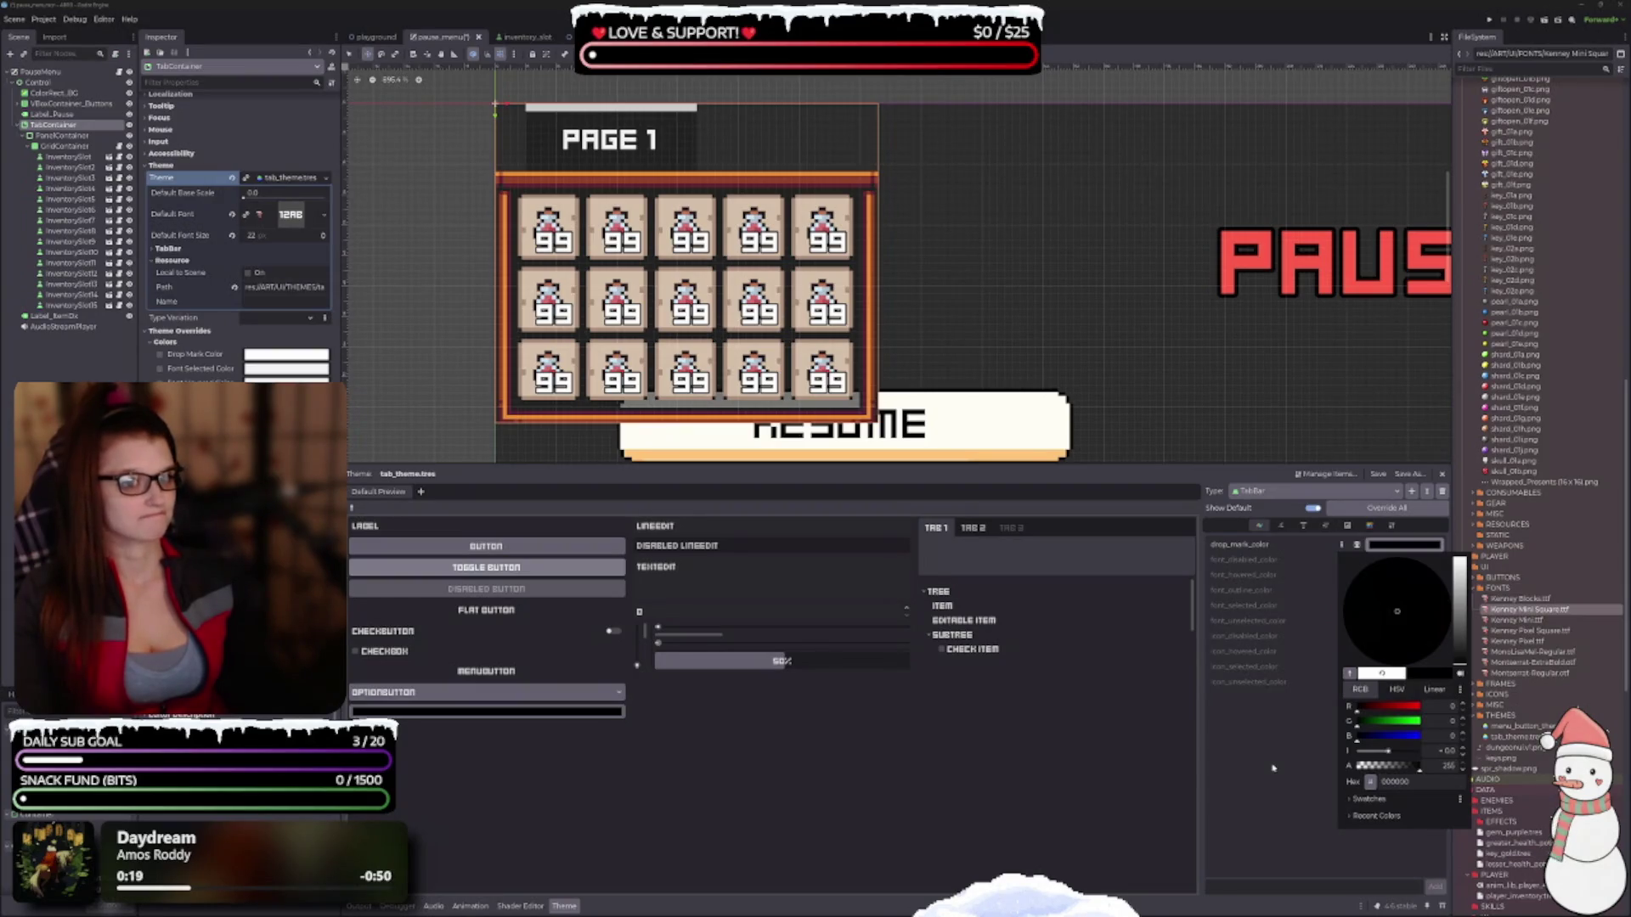
left_click_drag(1460, 633, 1466, 557)
left_click(1258, 560)
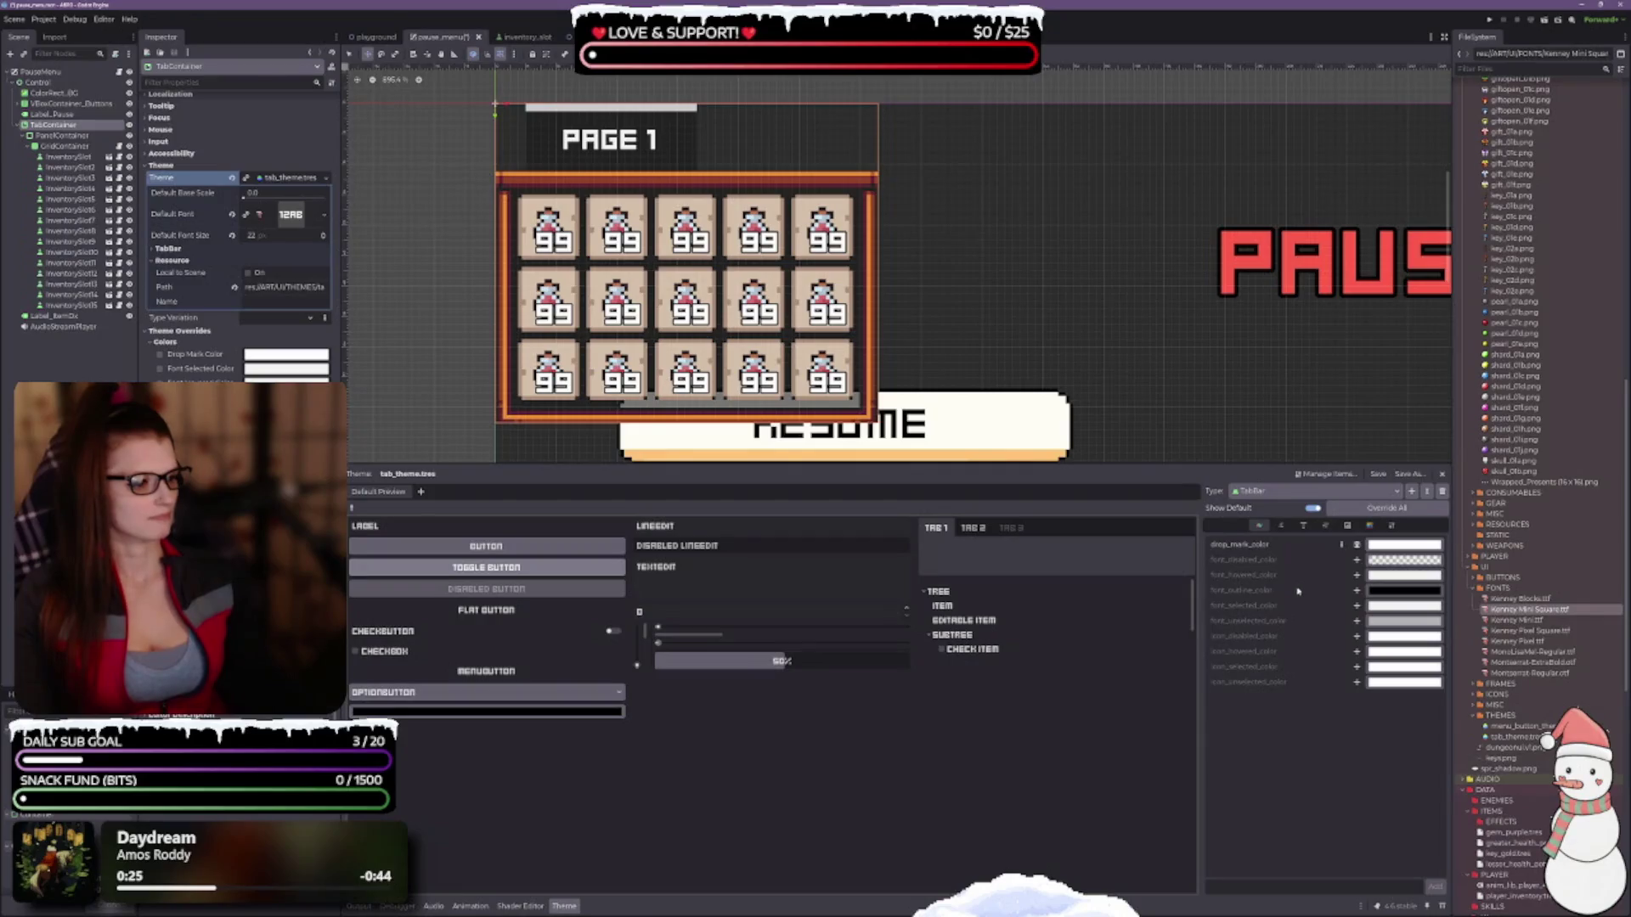
Show the TabBar's constants and collapse PanelContainer in the scene tree.
mouse_move(1251, 547)
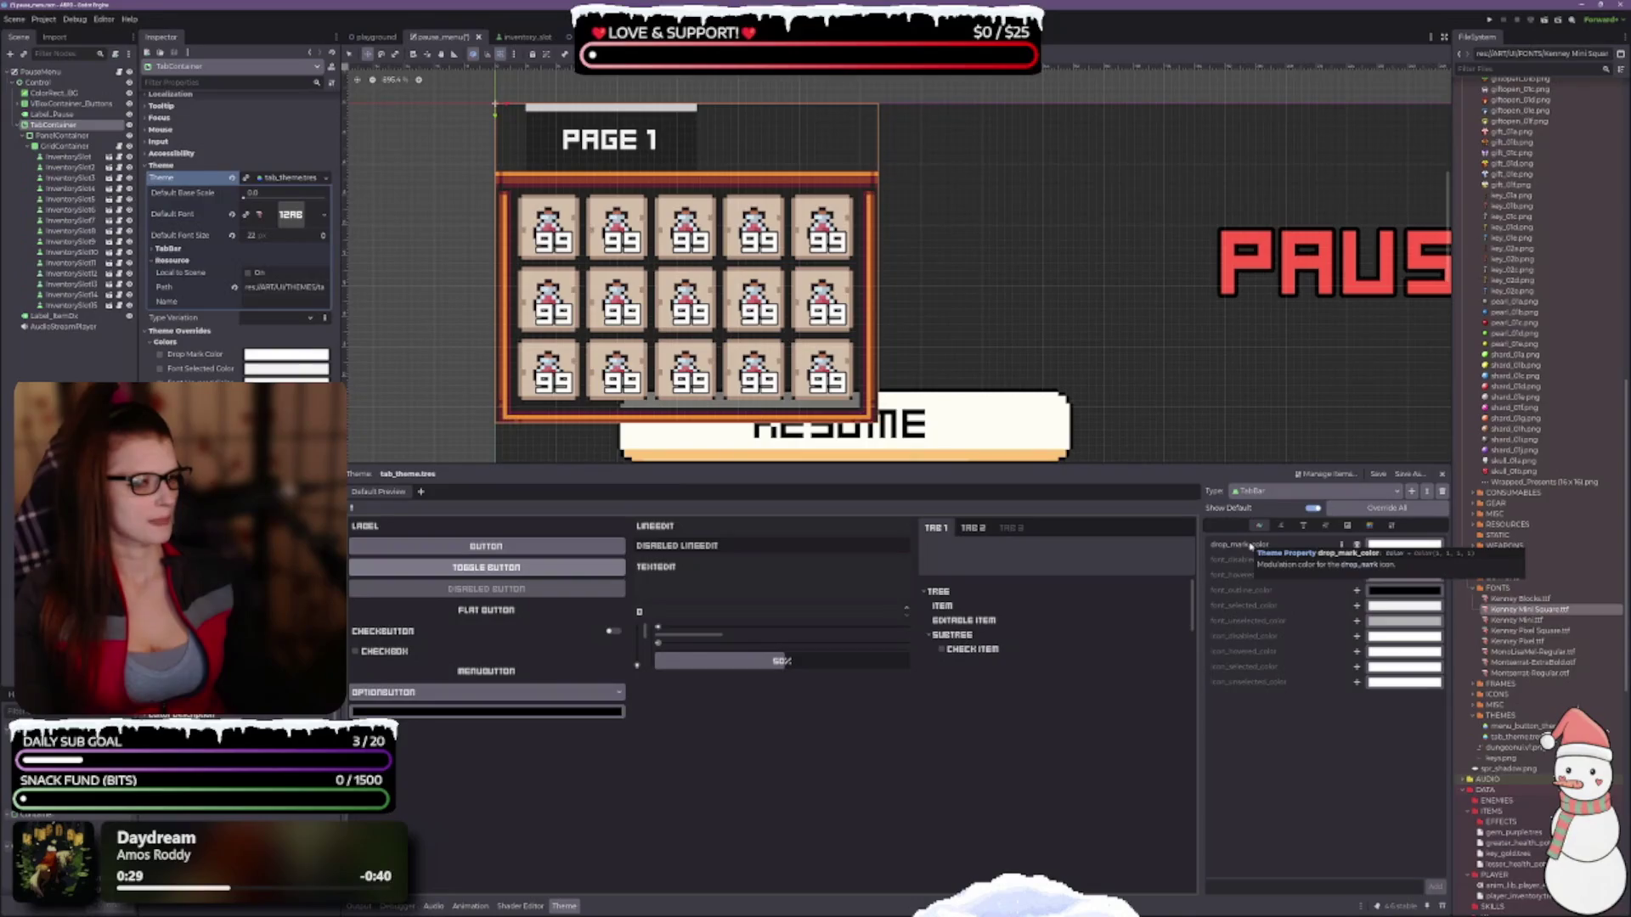
mouse_move(1256, 596)
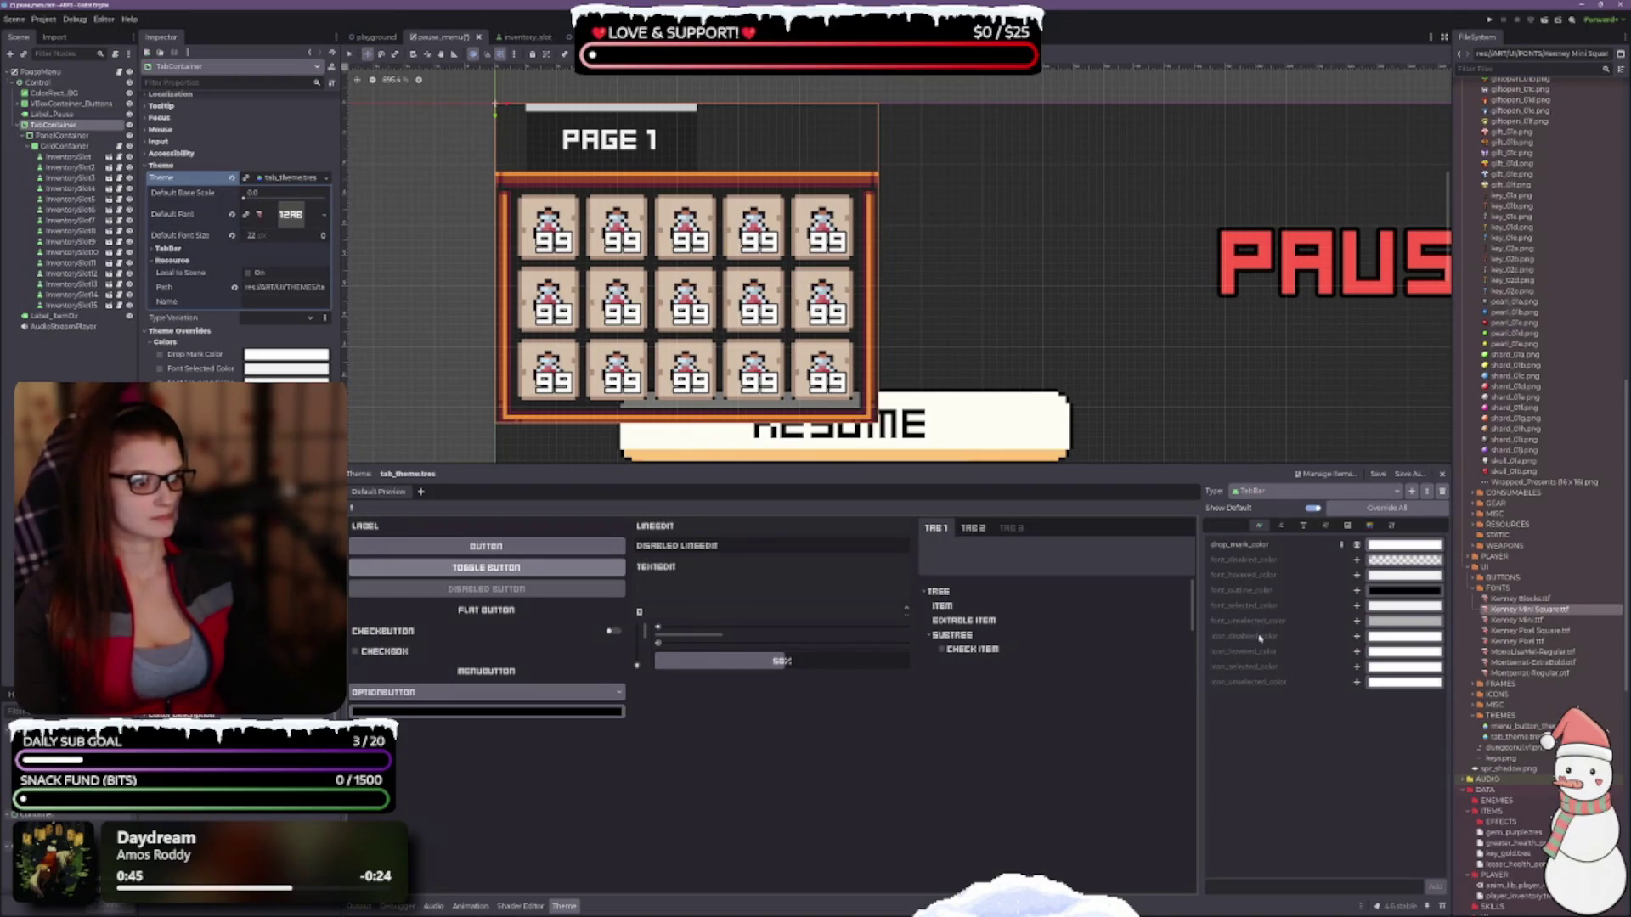
left_click(1280, 525)
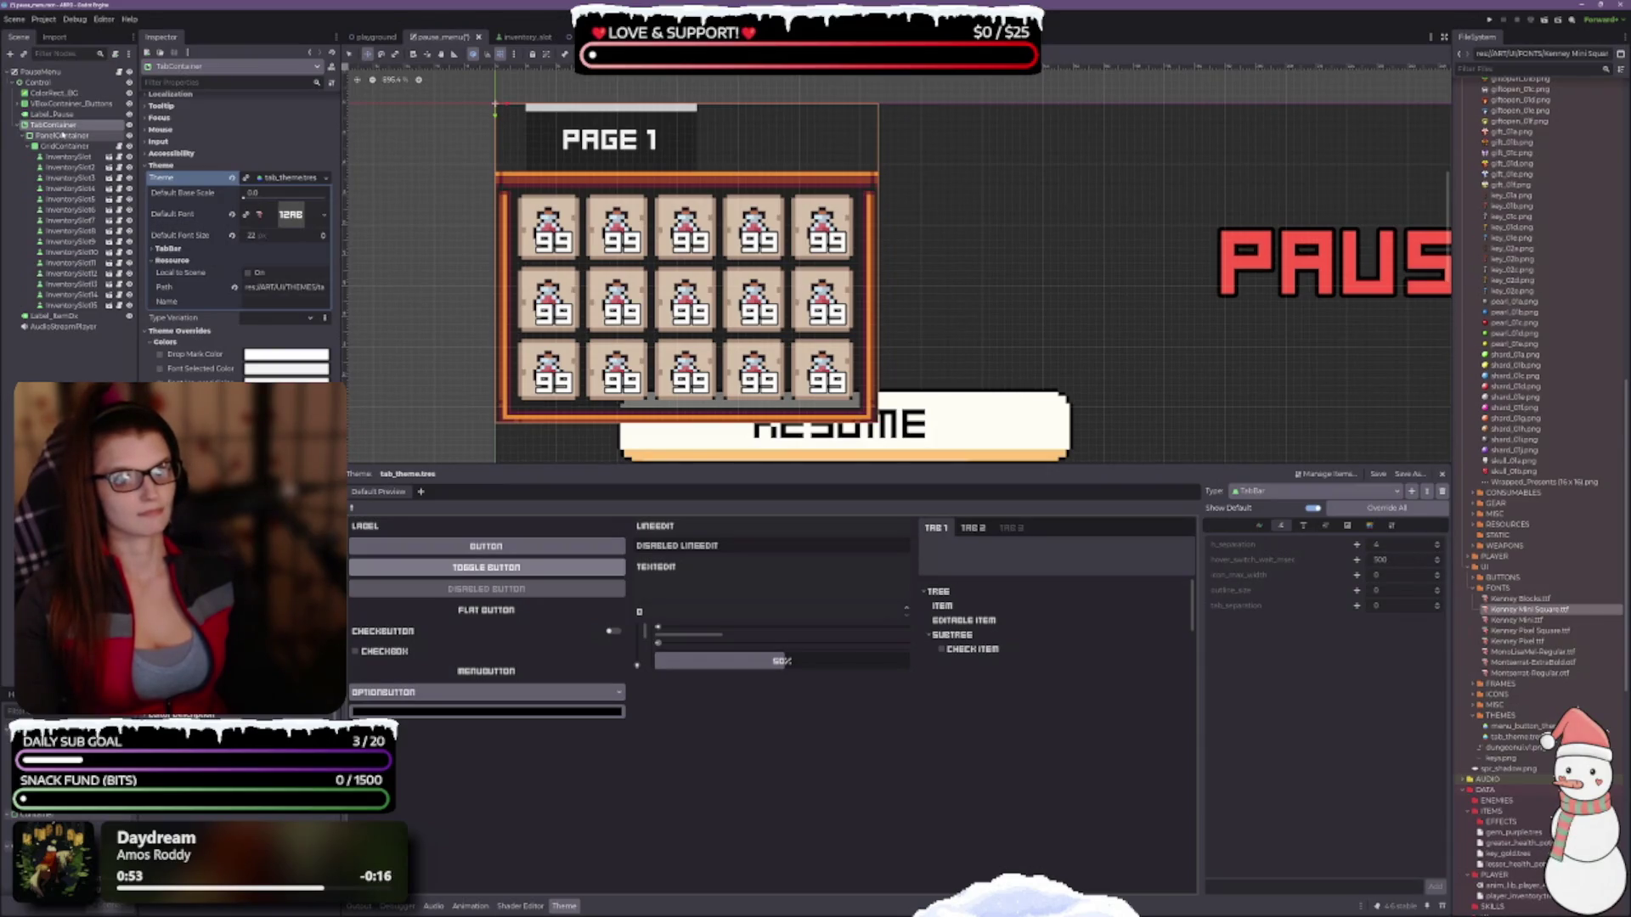
left_click(22, 136)
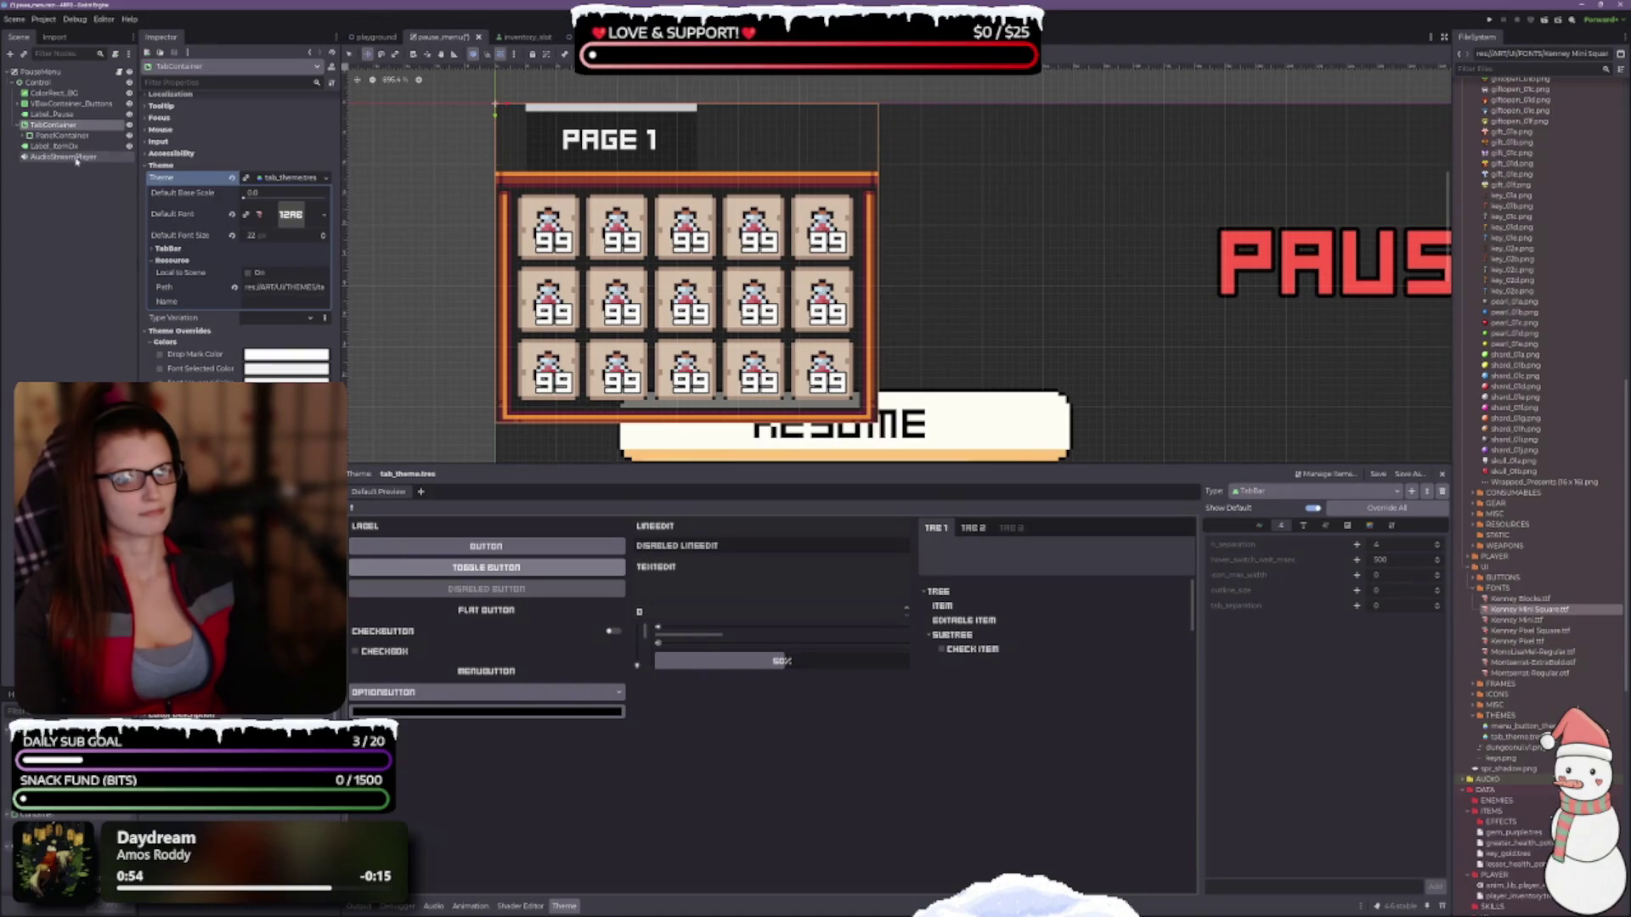
left_click(60, 135)
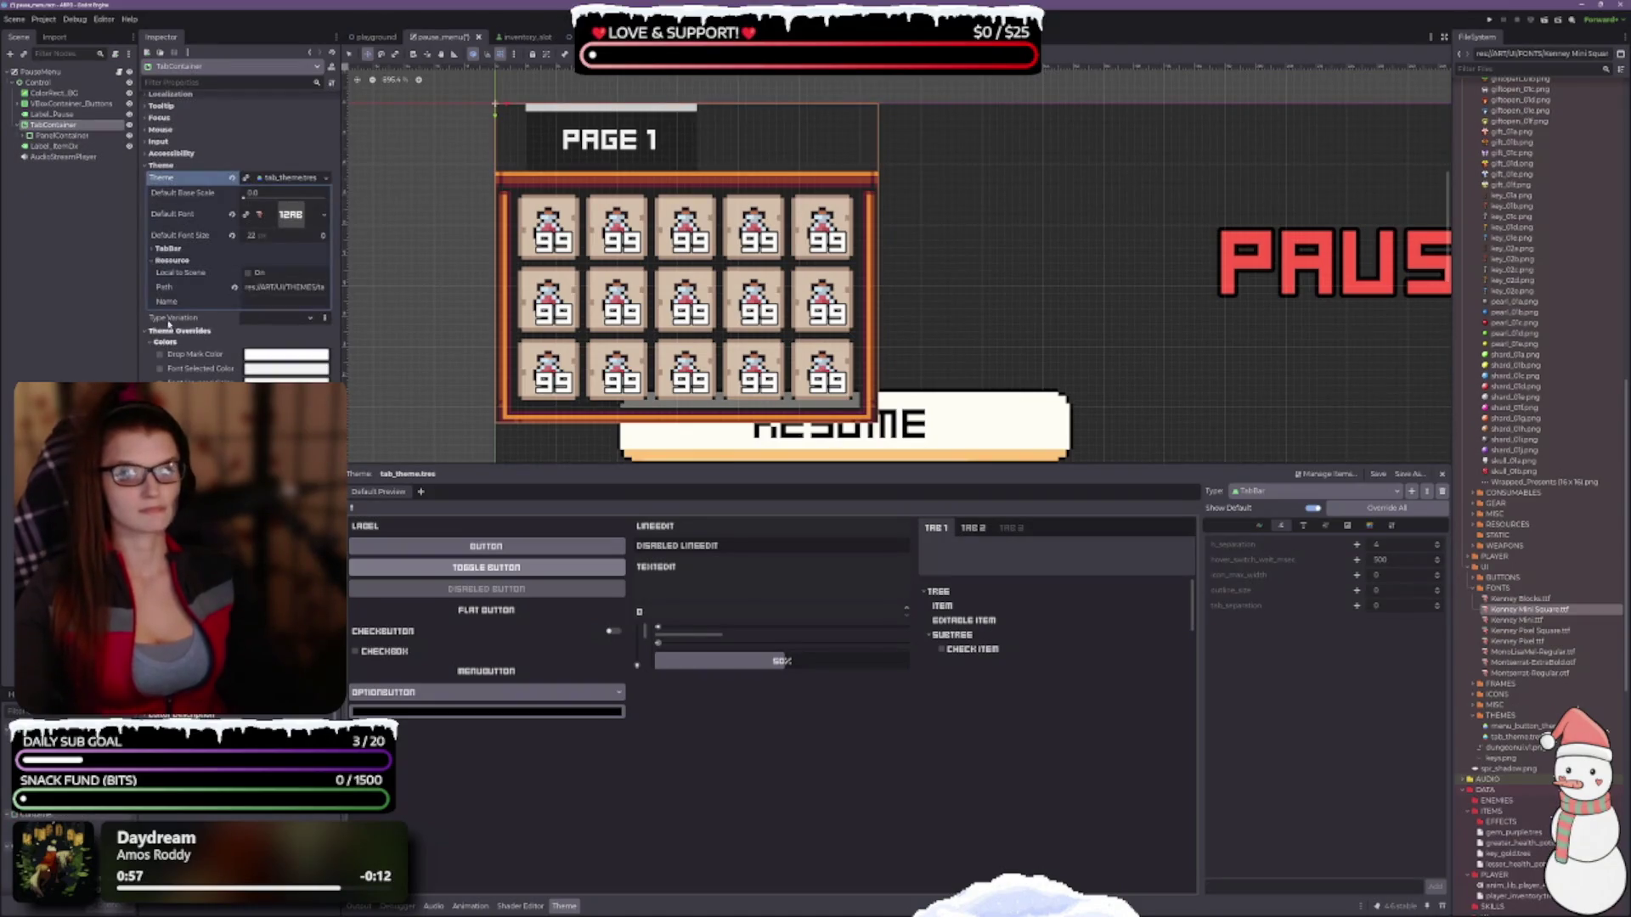
left_click(60, 135)
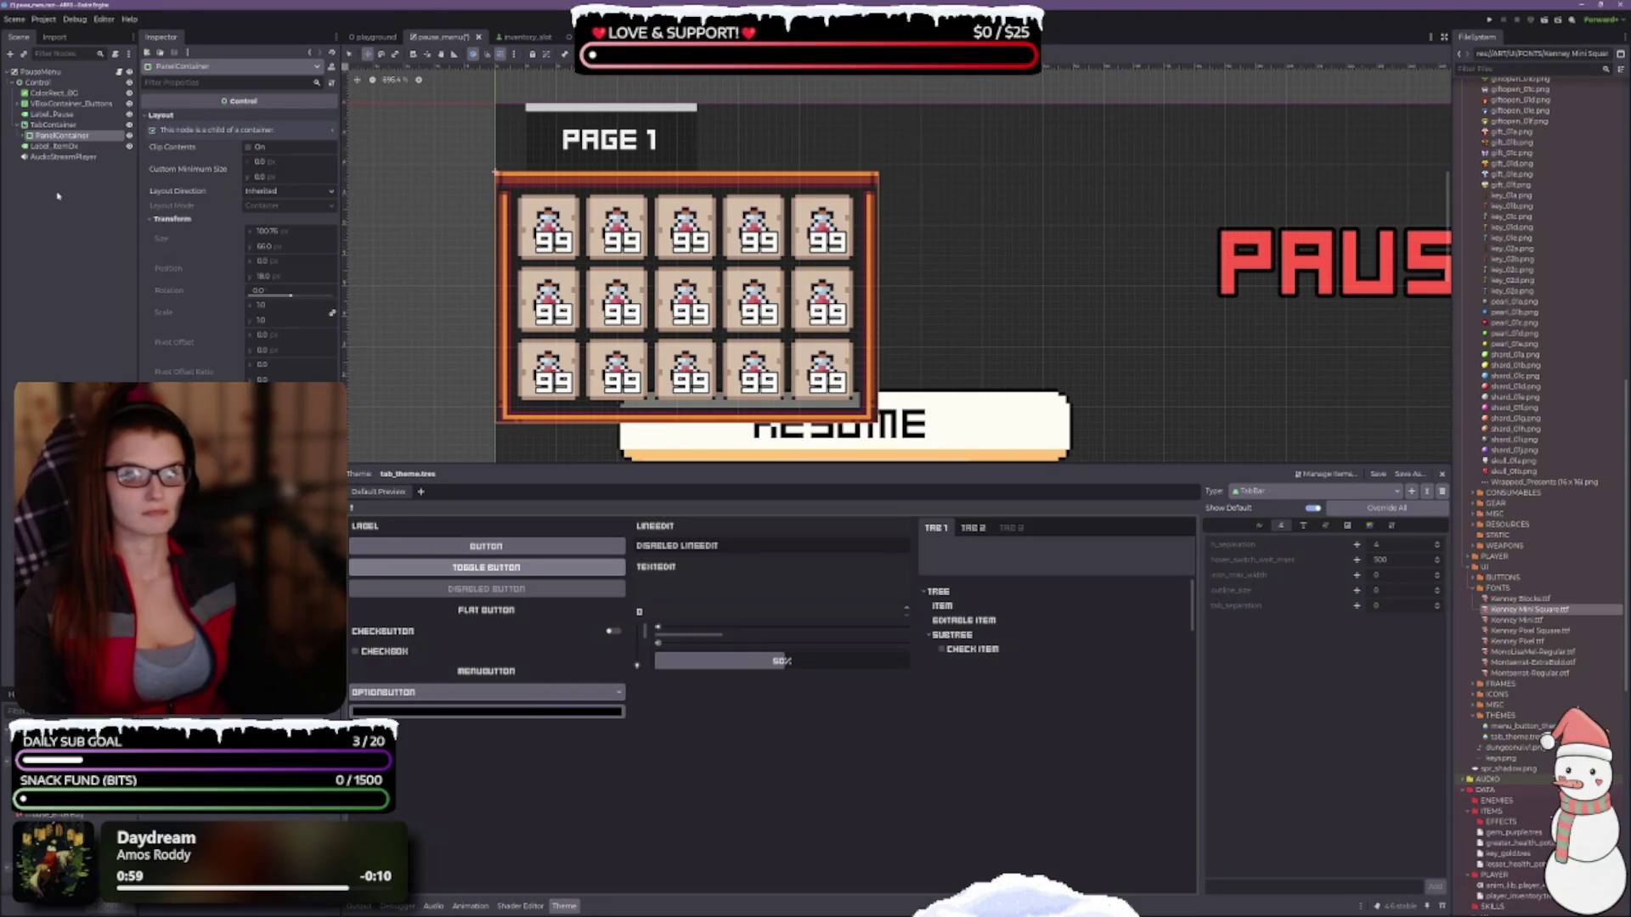
left_click(55, 126)
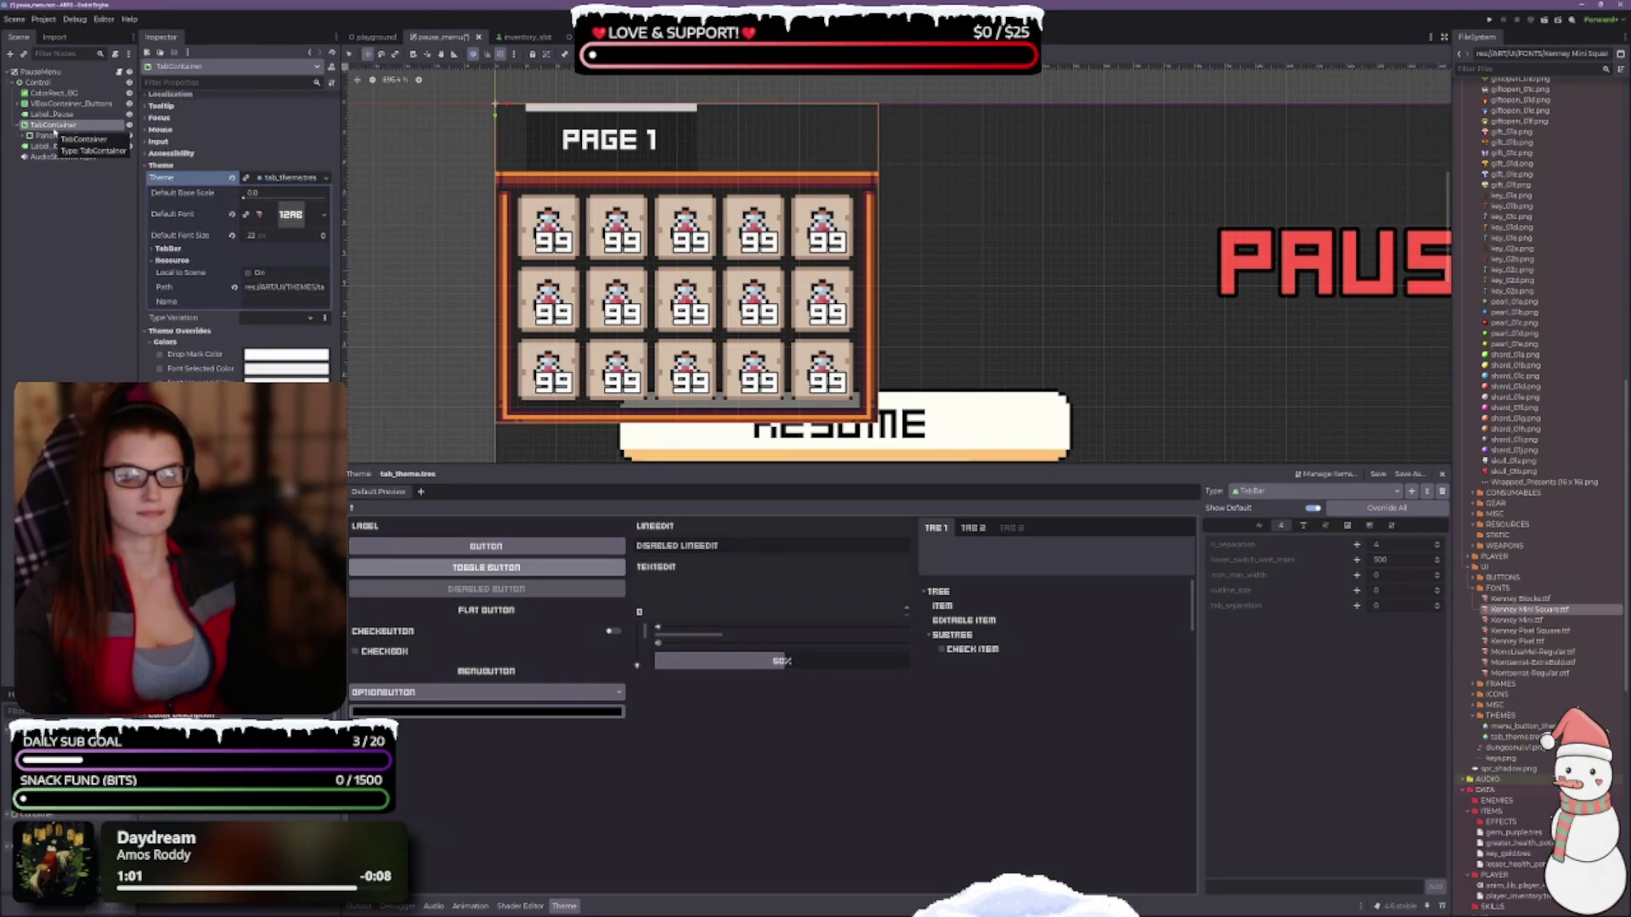
scroll(170, 340, "up", 5)
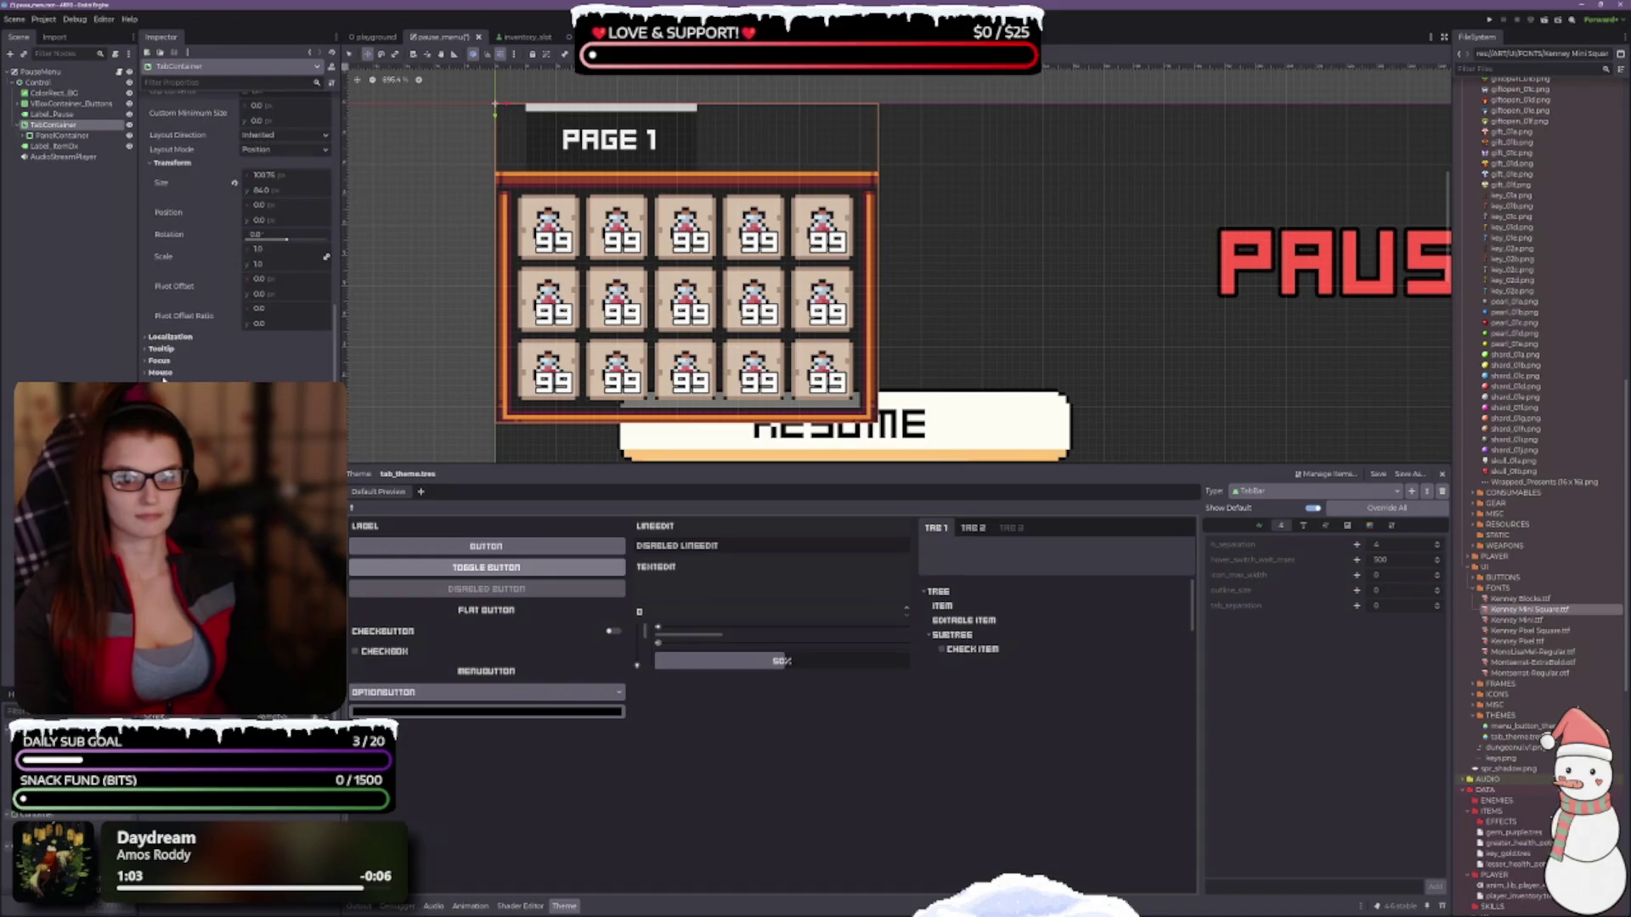
scroll(238, 238, "up", 3)
scroll(238, 238, "up", 3)
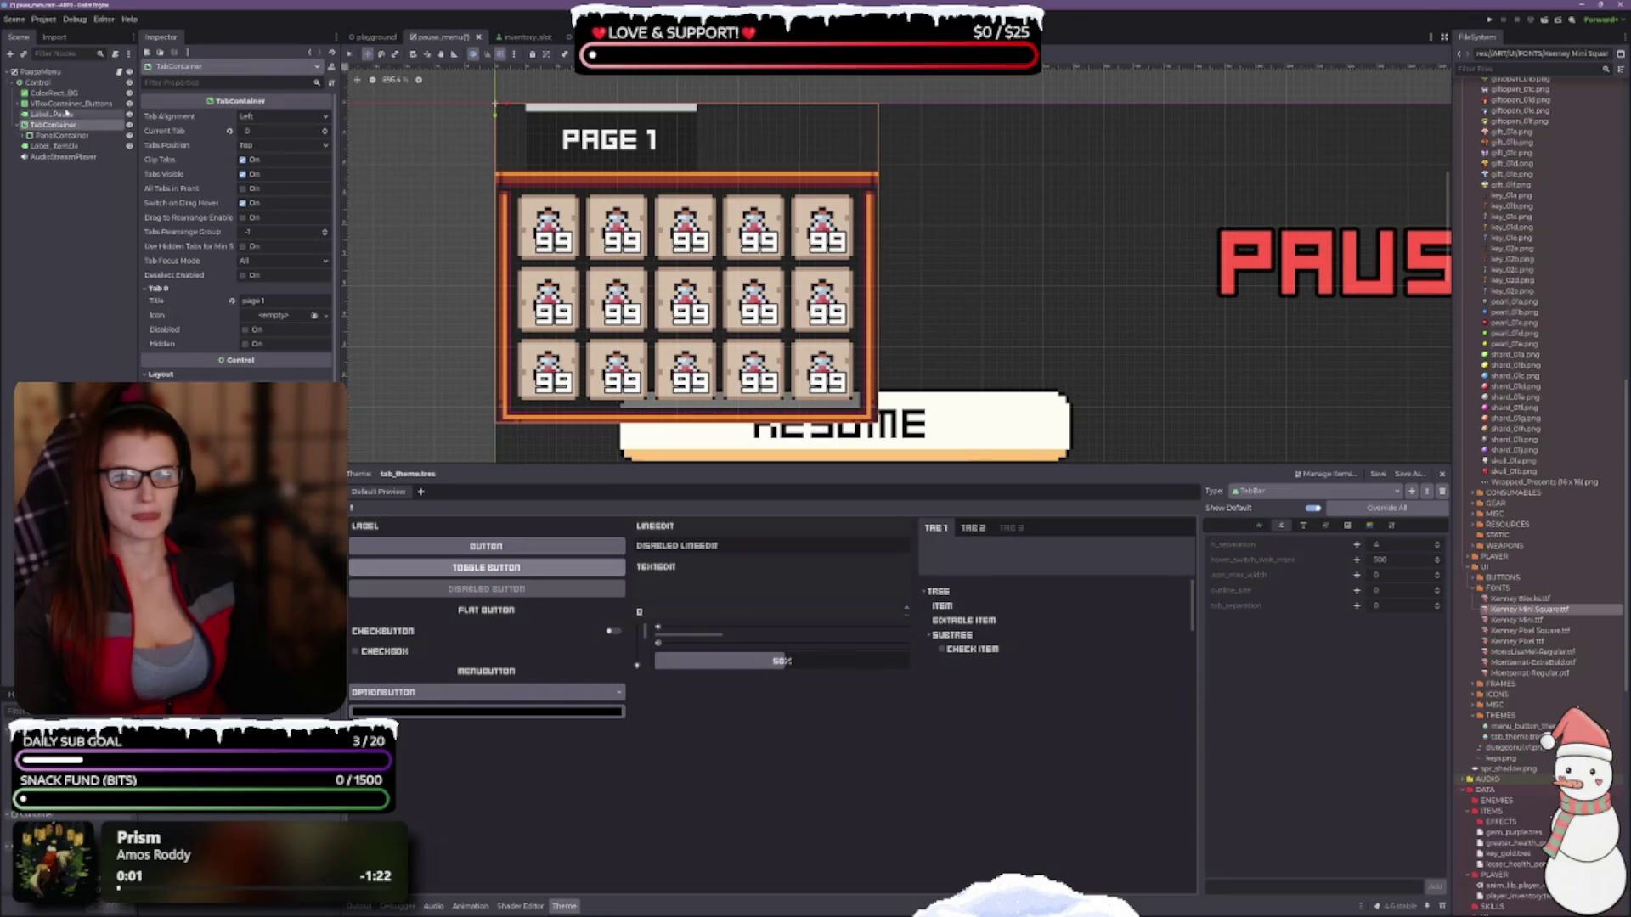
left_click(61, 135)
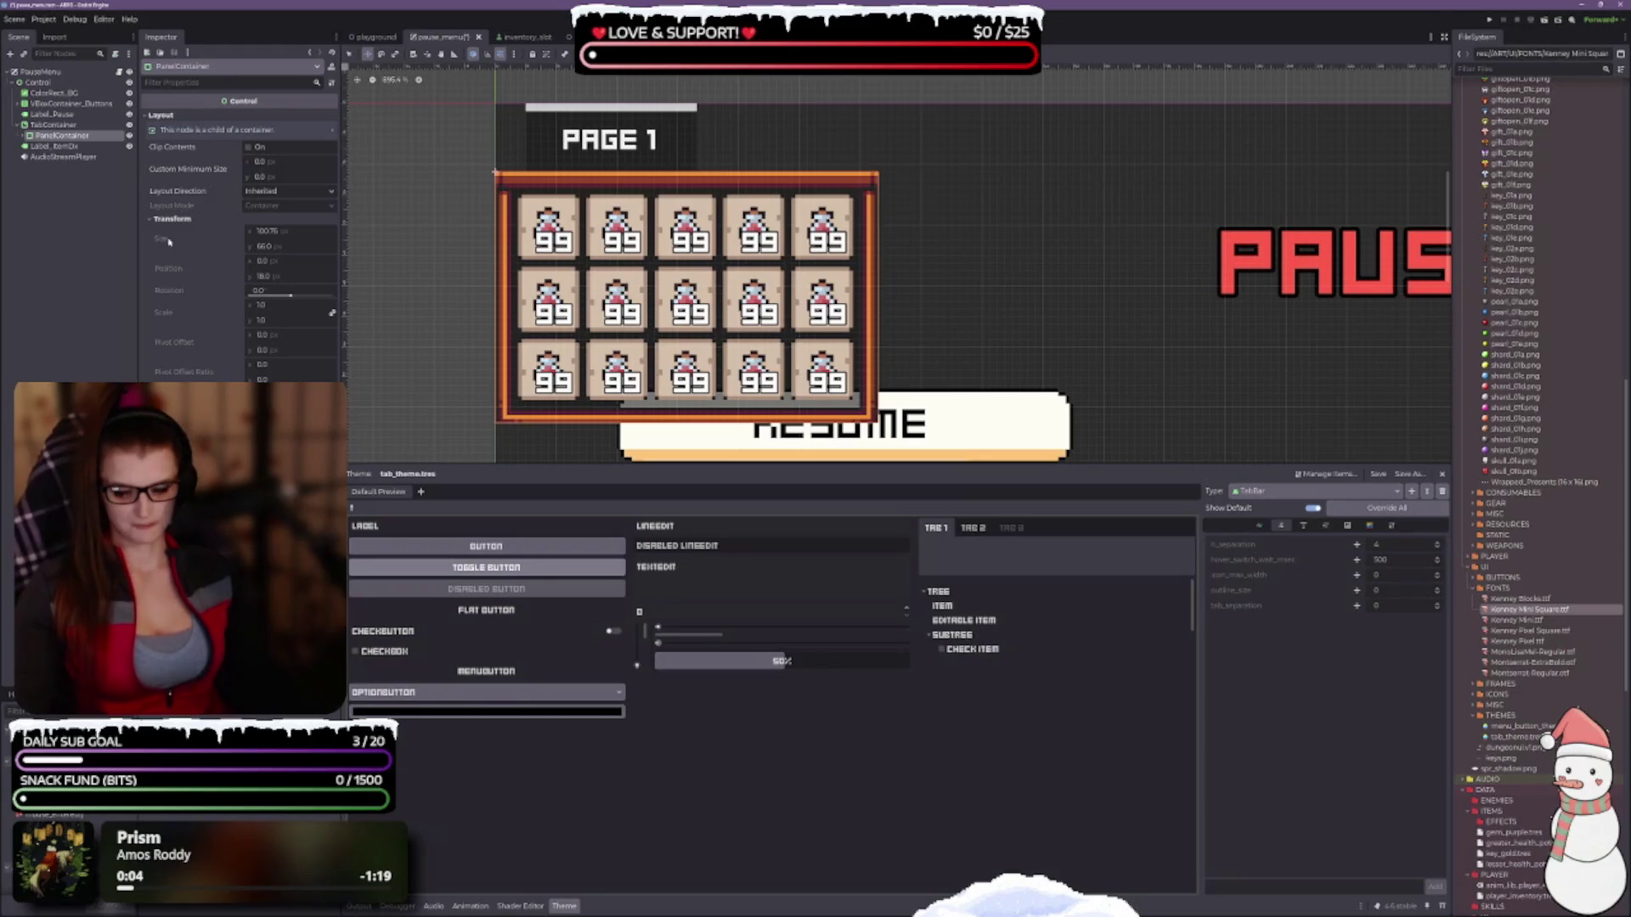
left_click(53, 125)
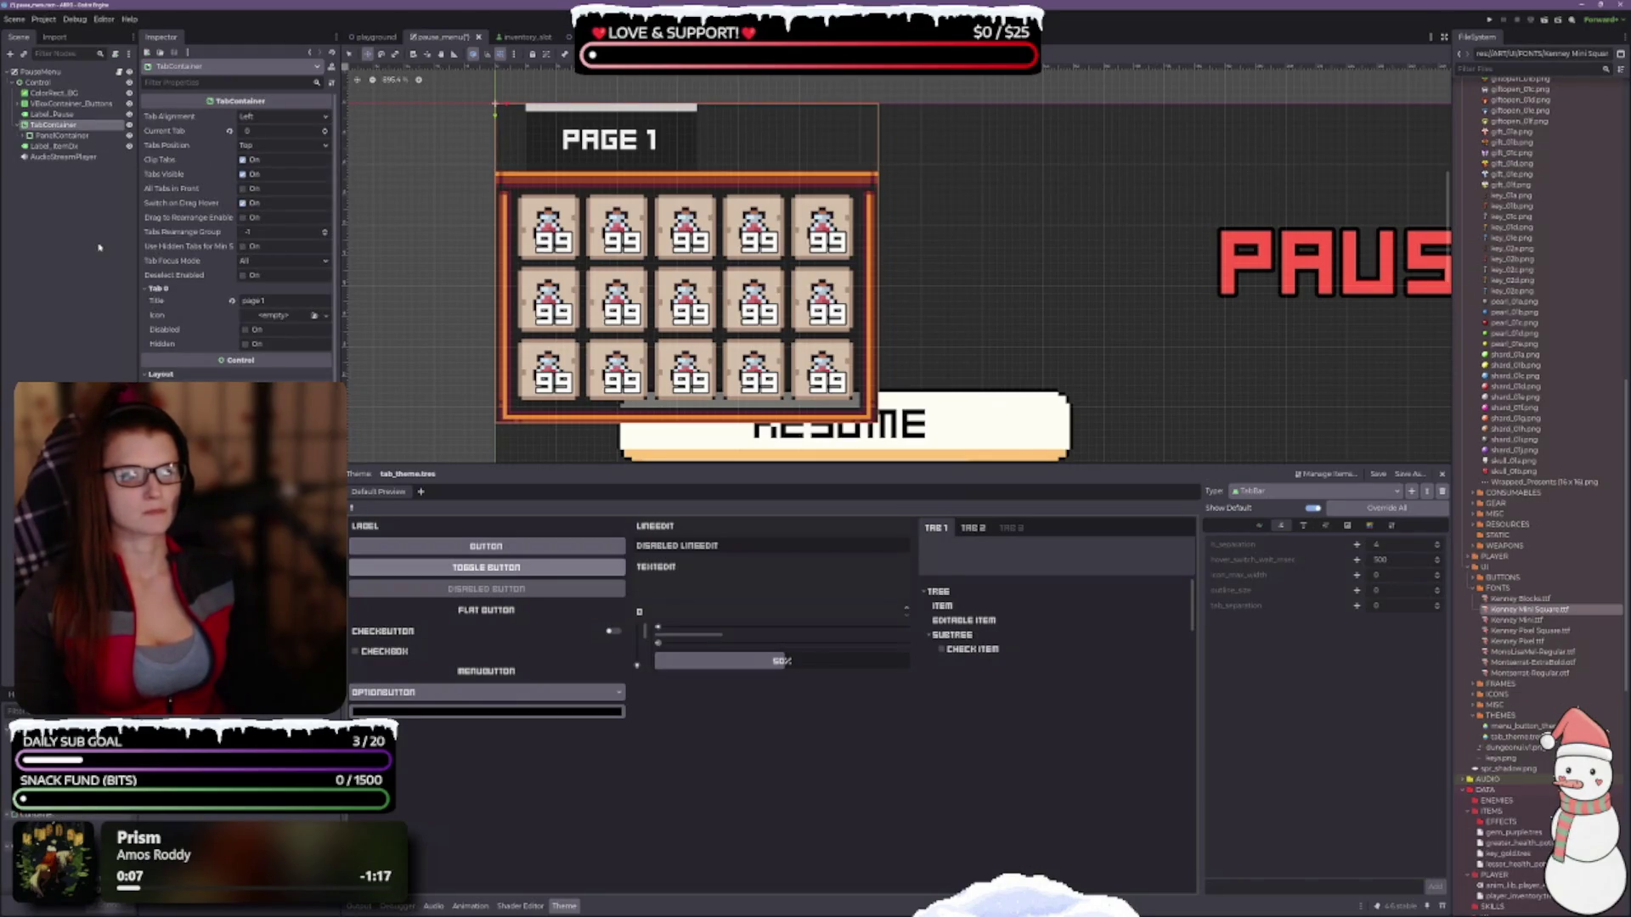
Duplicate the inventory panel so the TabContainer gains PanelContainer3 as a third page.
left_click(61, 135)
key("ctrl+d")
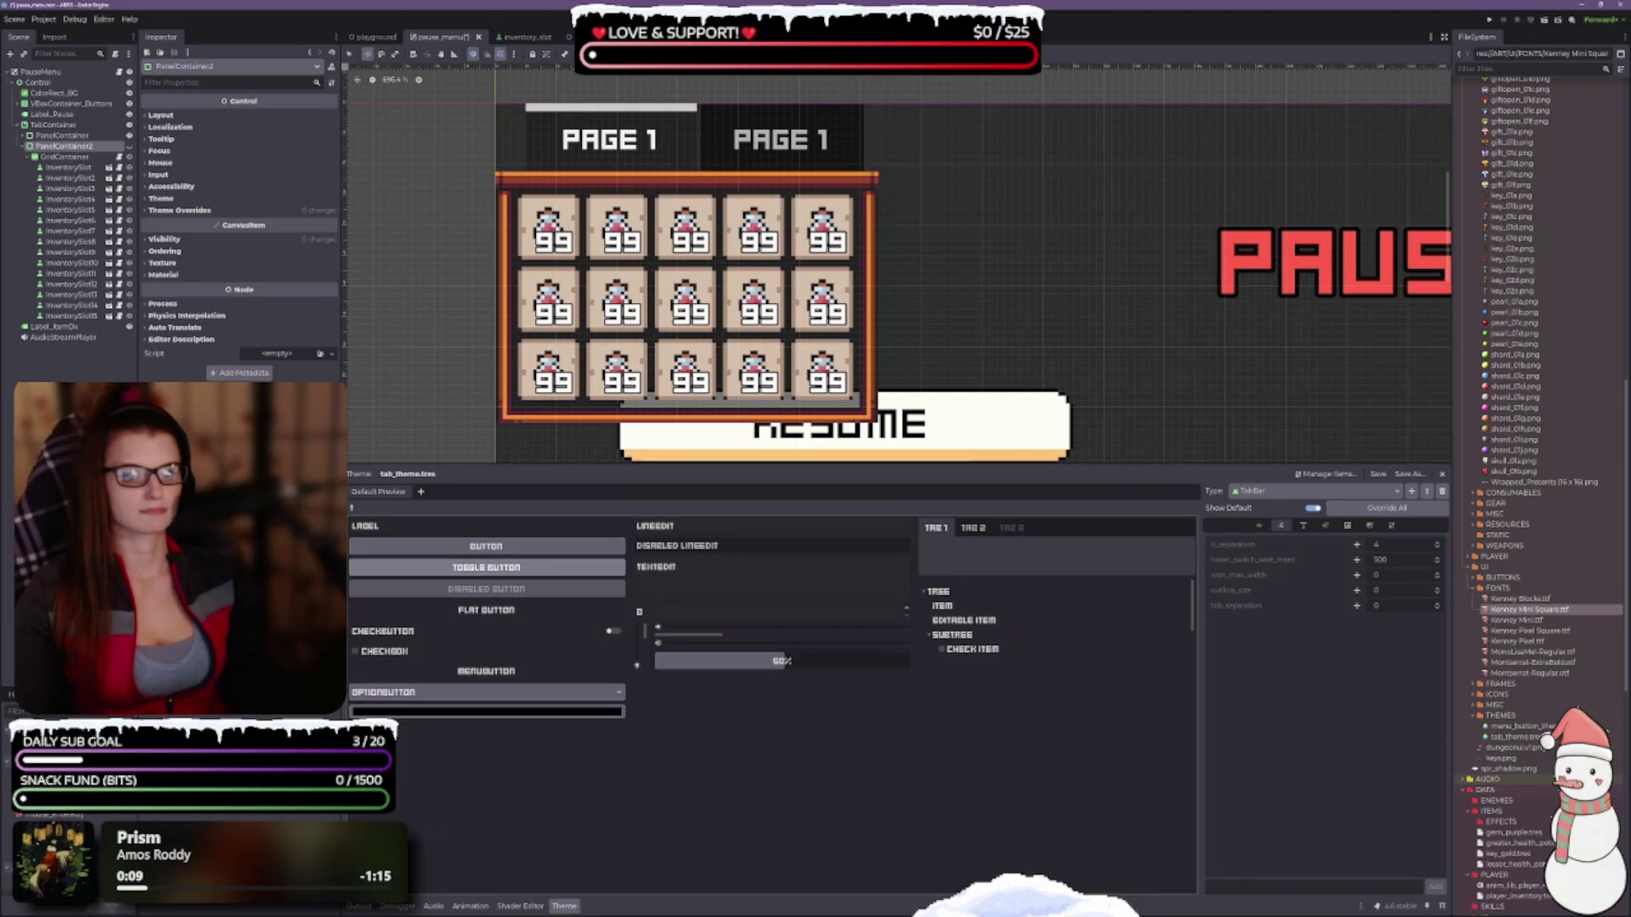
left_click(25, 146)
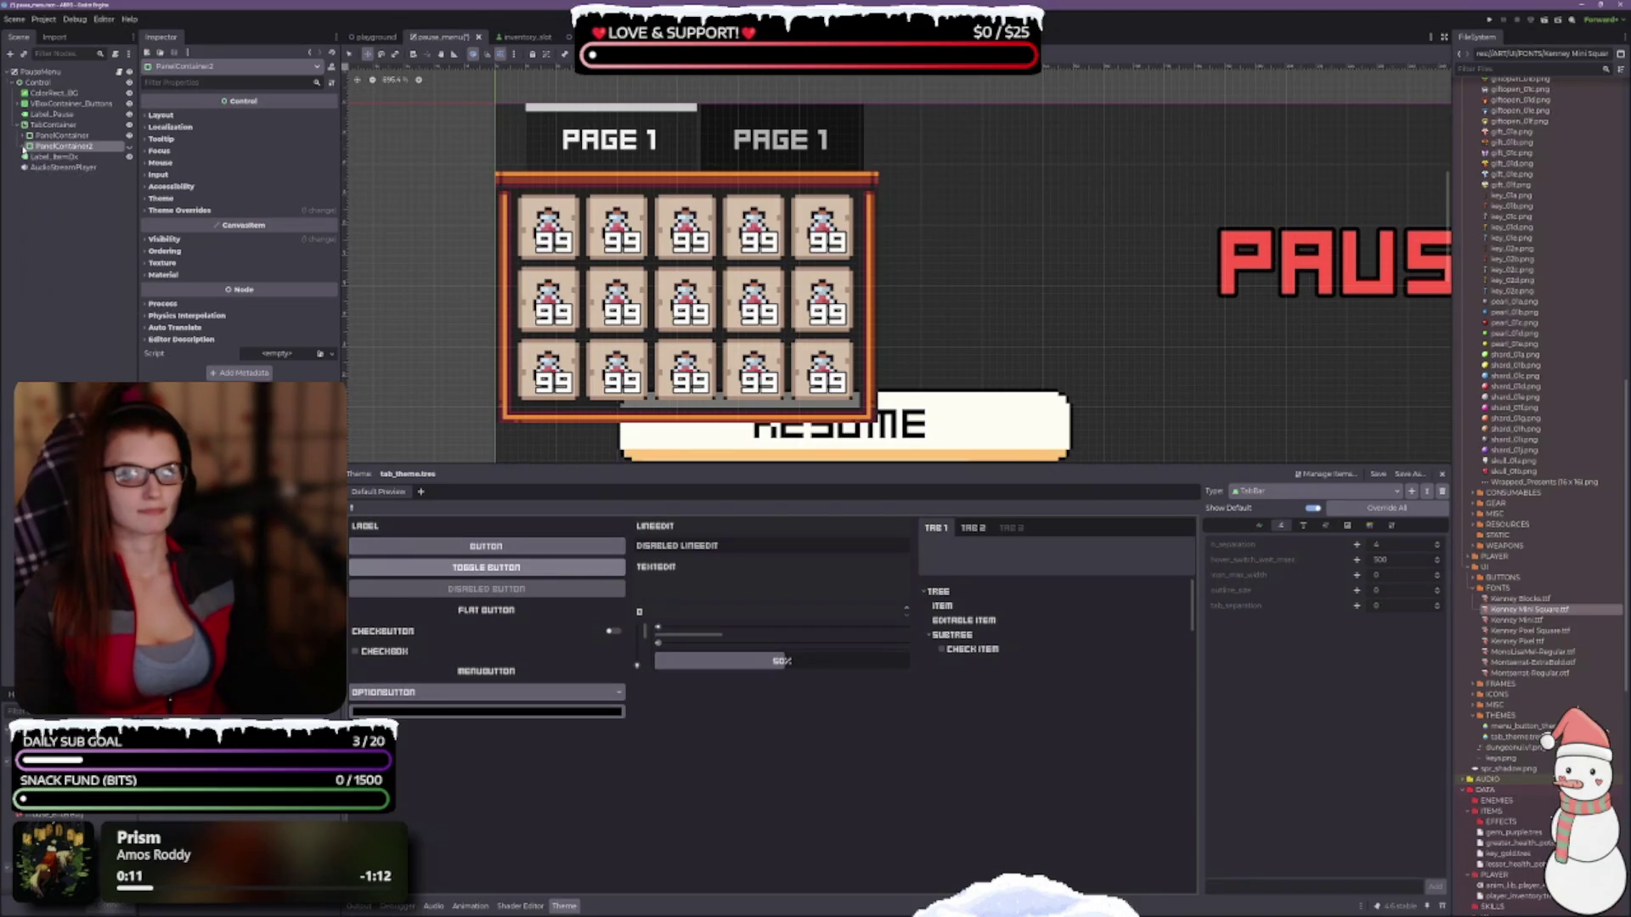
key("ctrl+d")
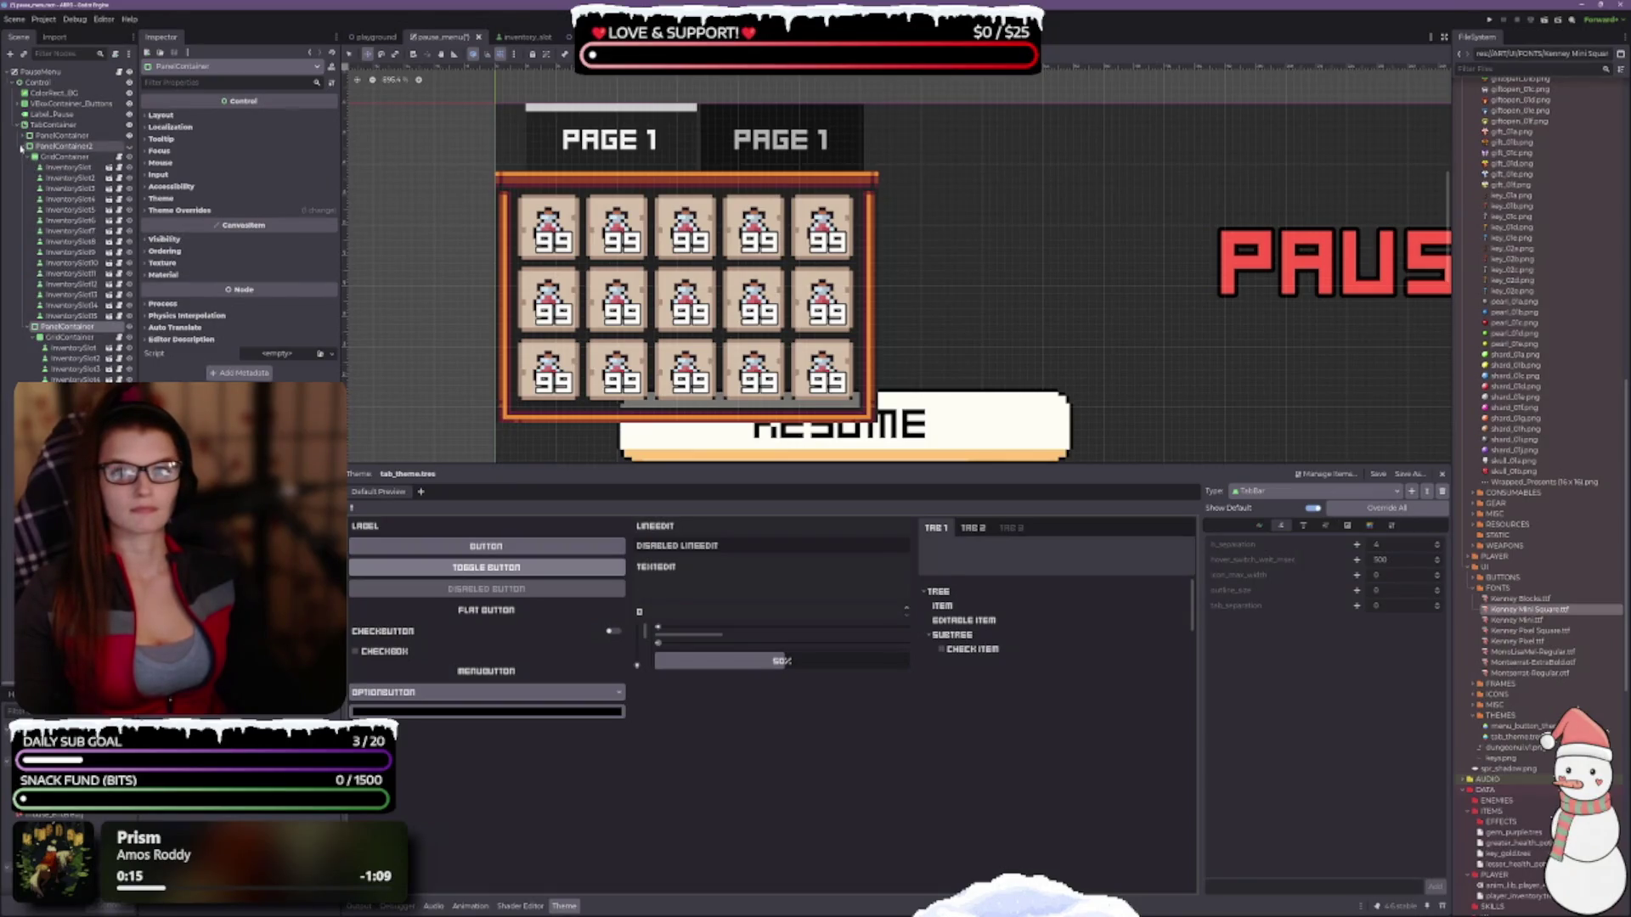
left_click(23, 146)
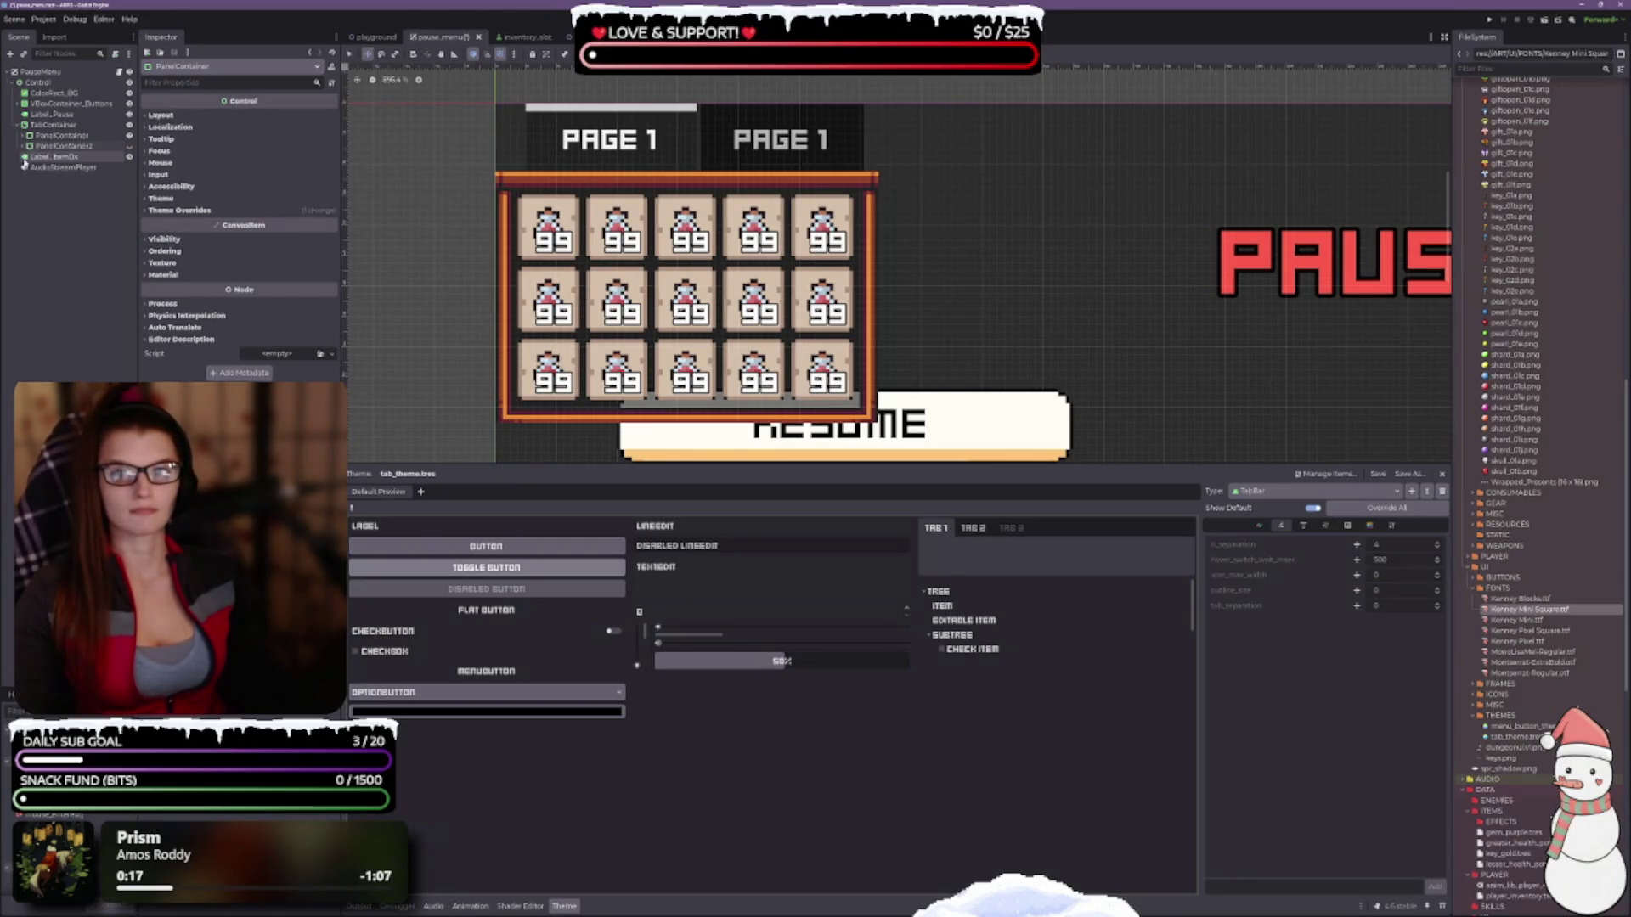
key("ctrl+z")
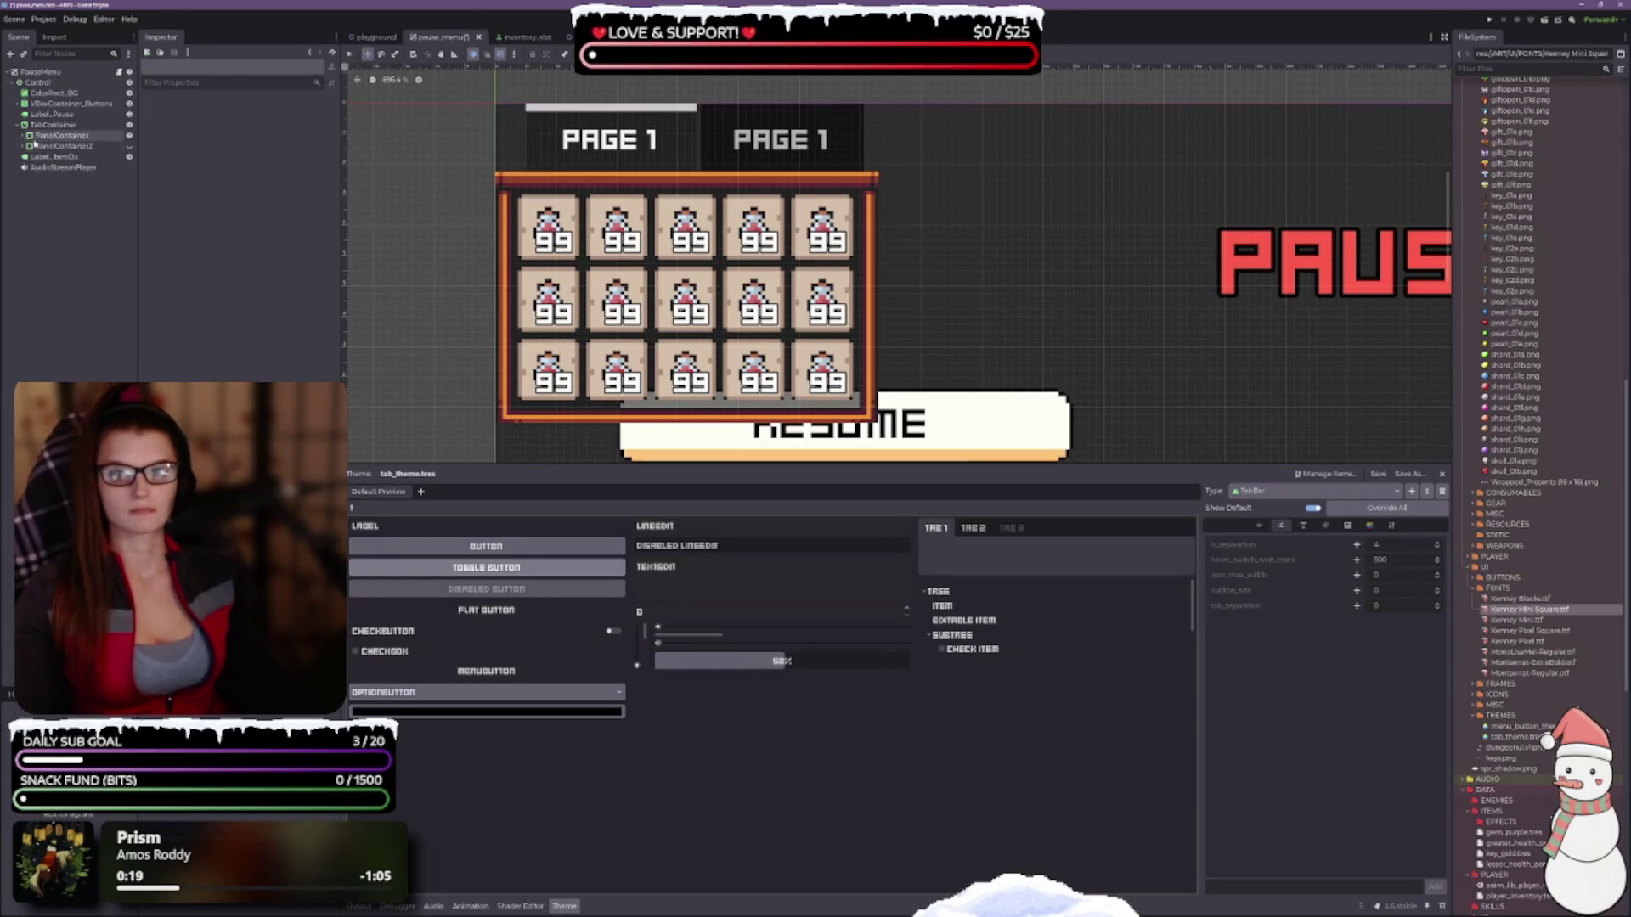
left_click(24, 146)
left_click(24, 146)
left_click(52, 125)
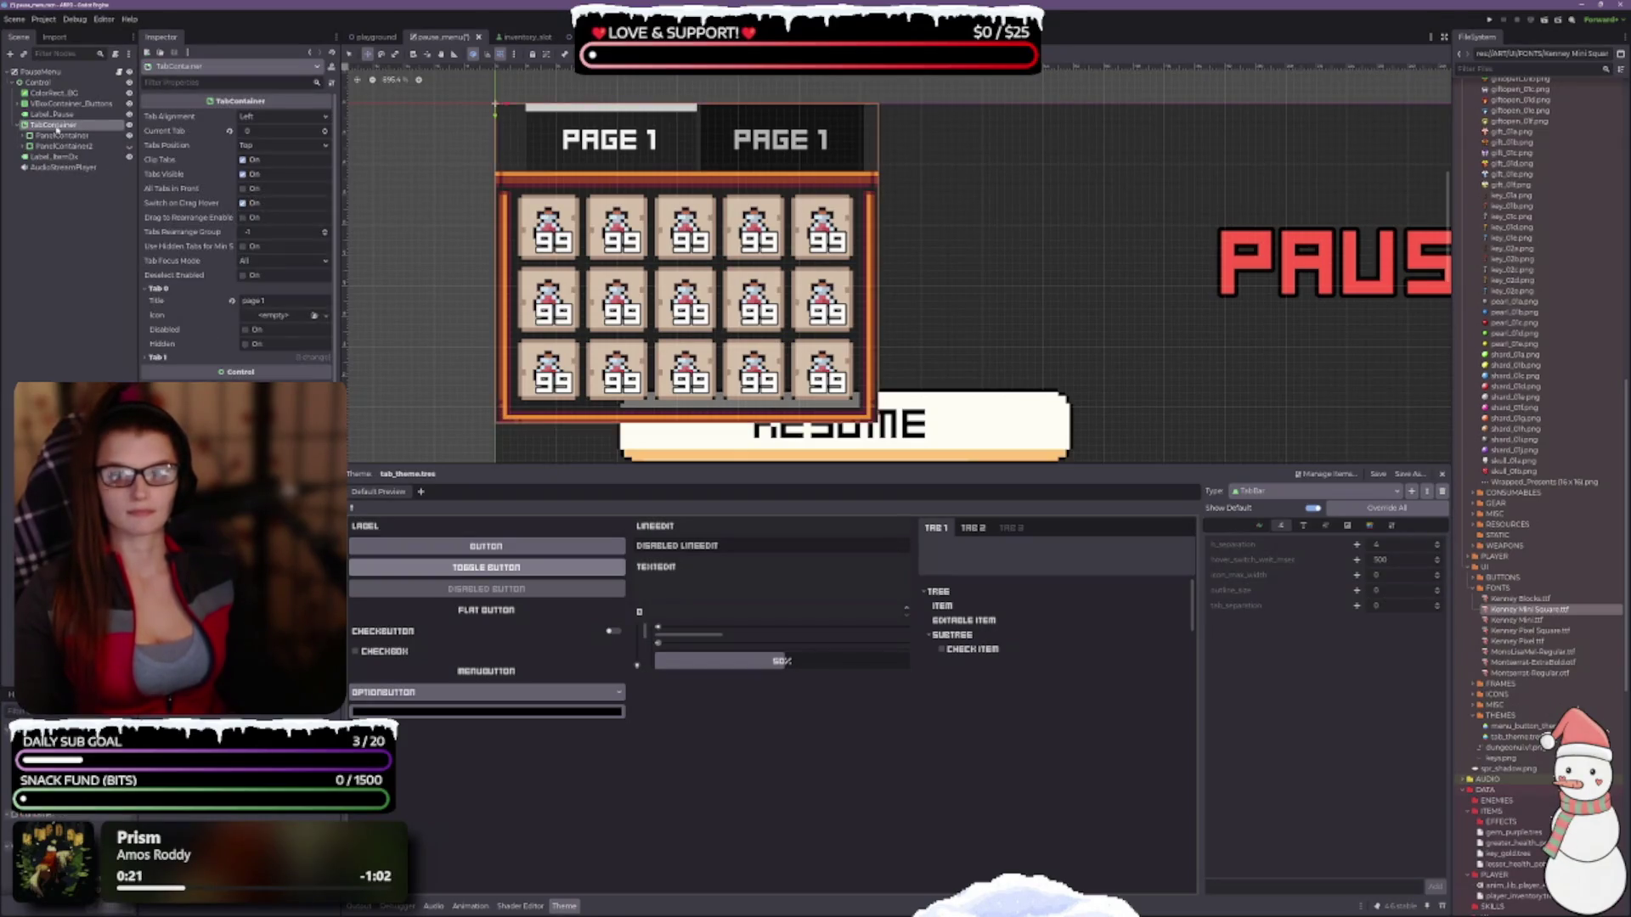
key("ctrl+shift+z")
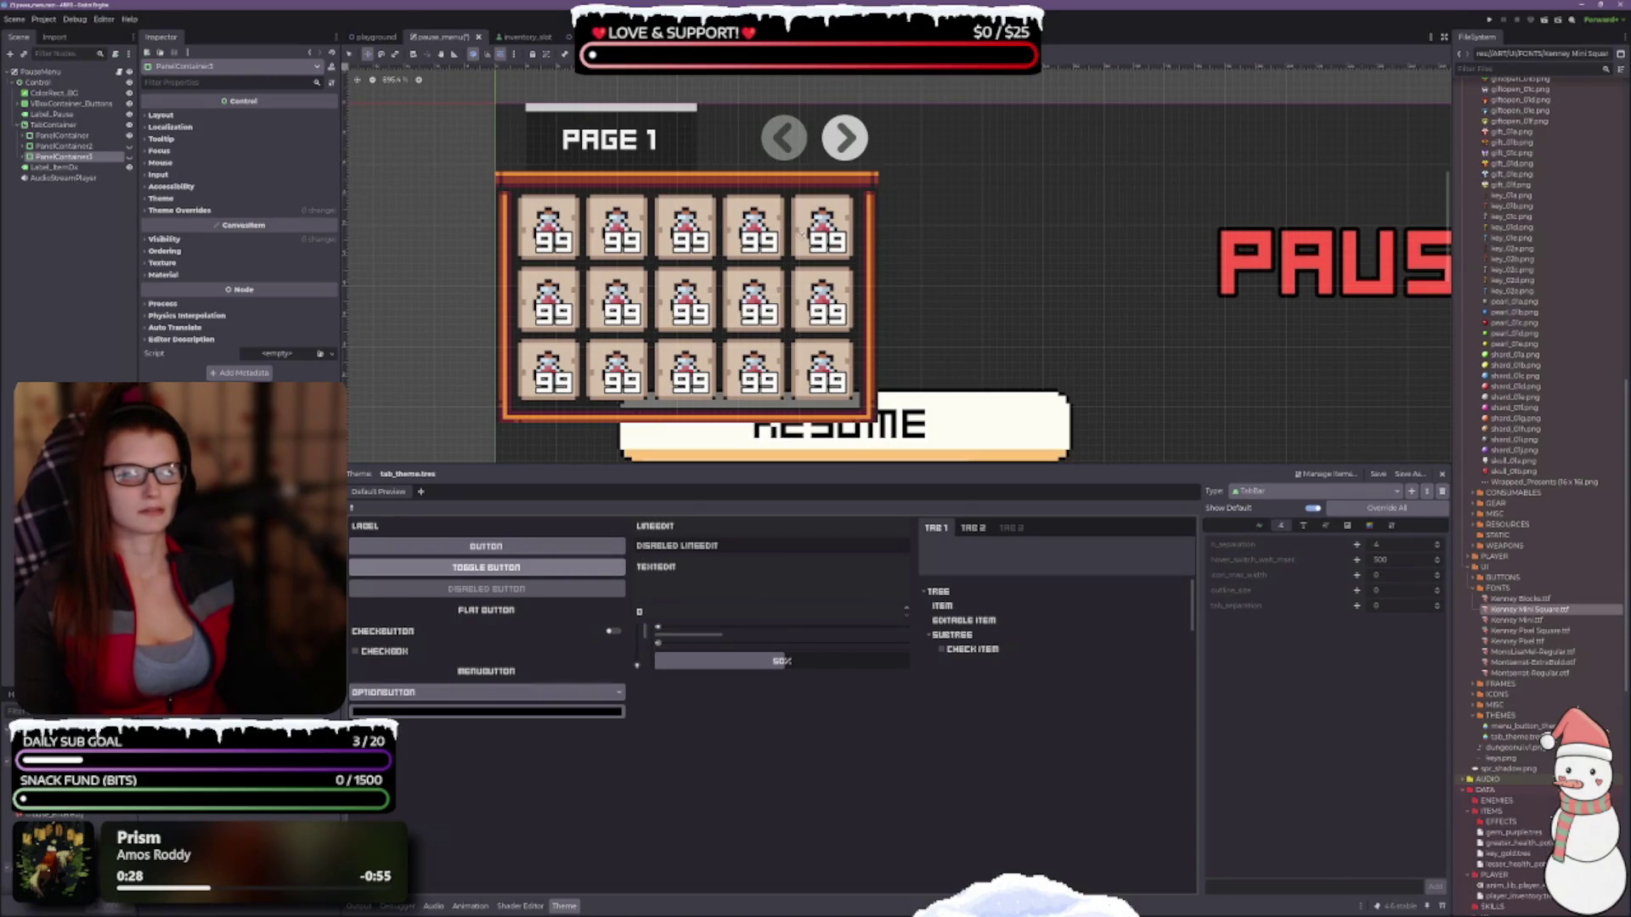
Change the TabContainer's Tab 1 title from 'page 1' to 'page 2'.
left_click(53, 125)
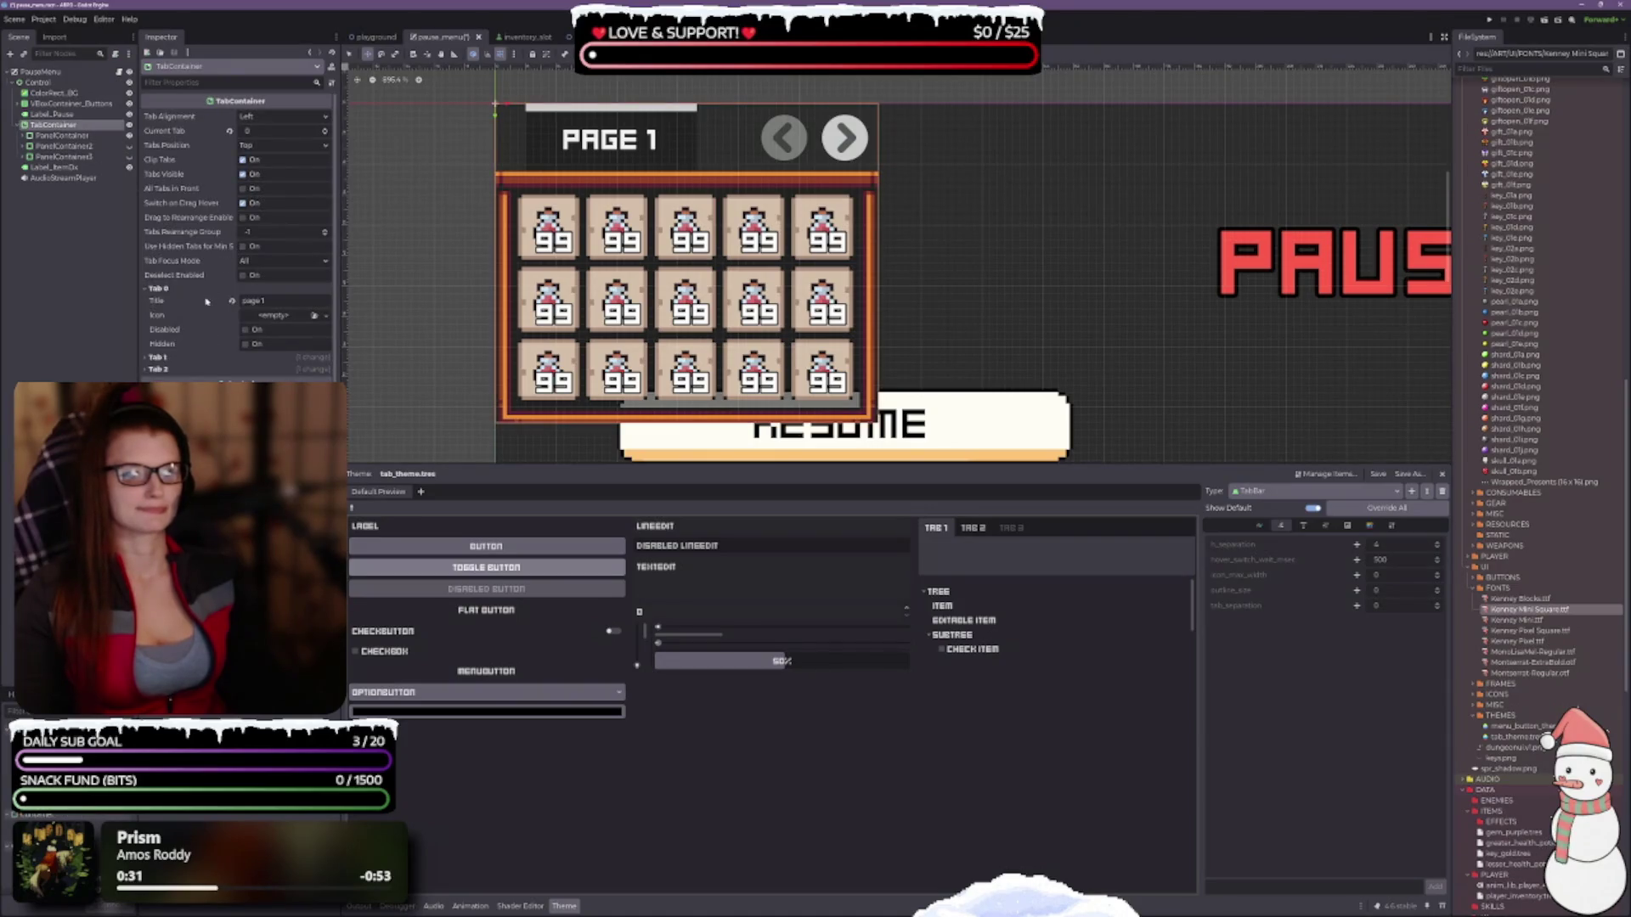
left_click(157, 358)
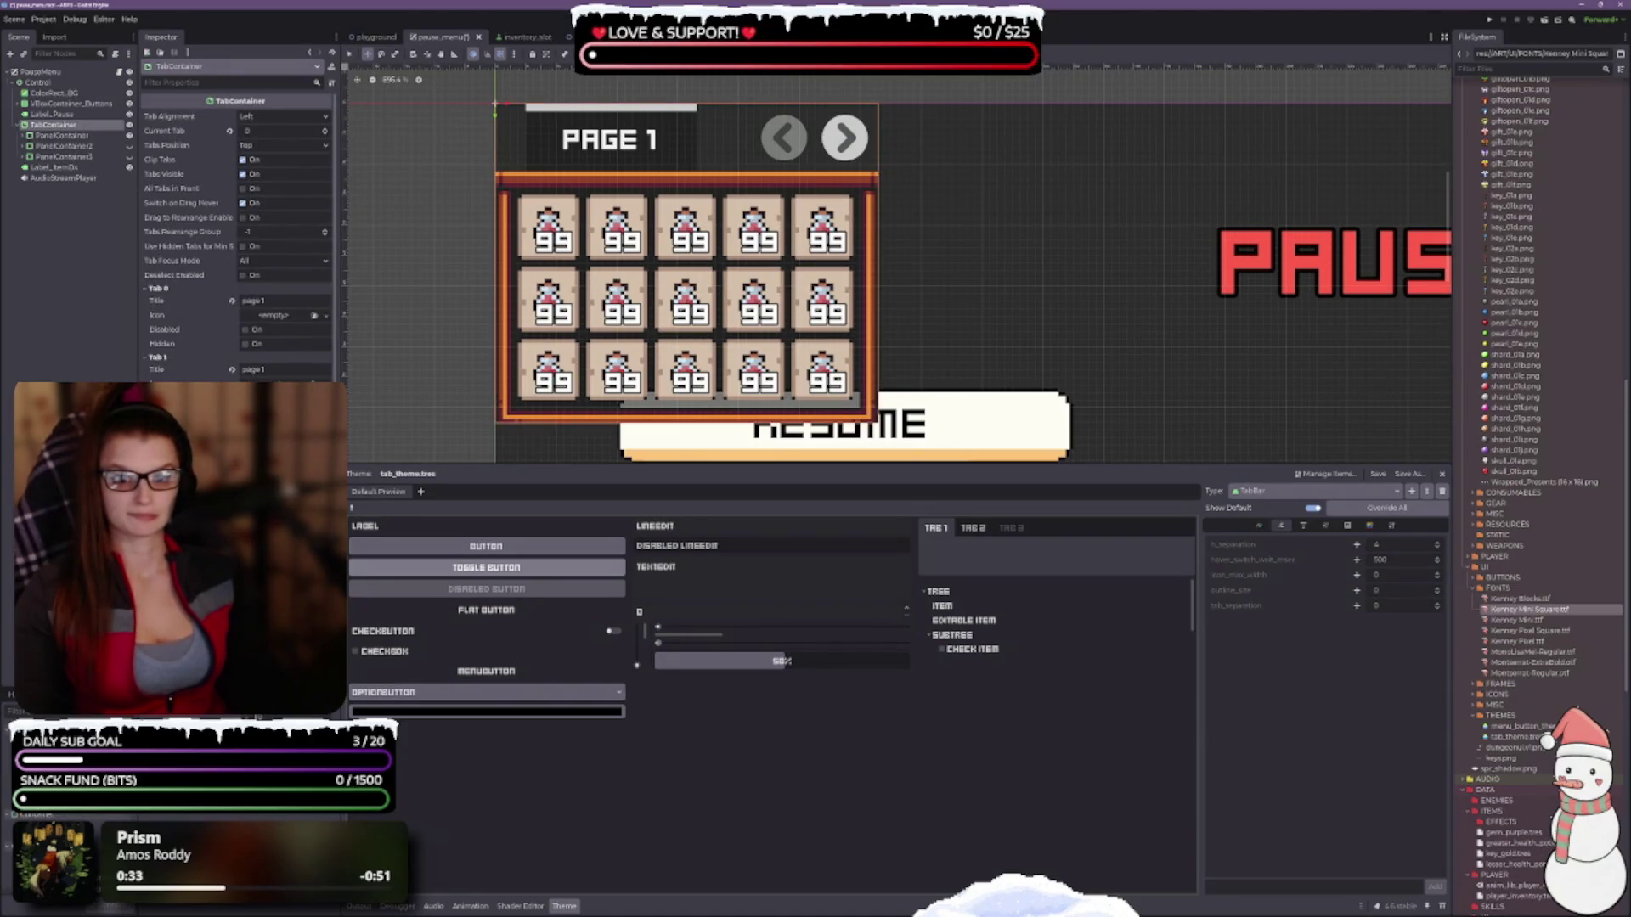
left_click(294, 371)
key("BackSpace")
type("2")
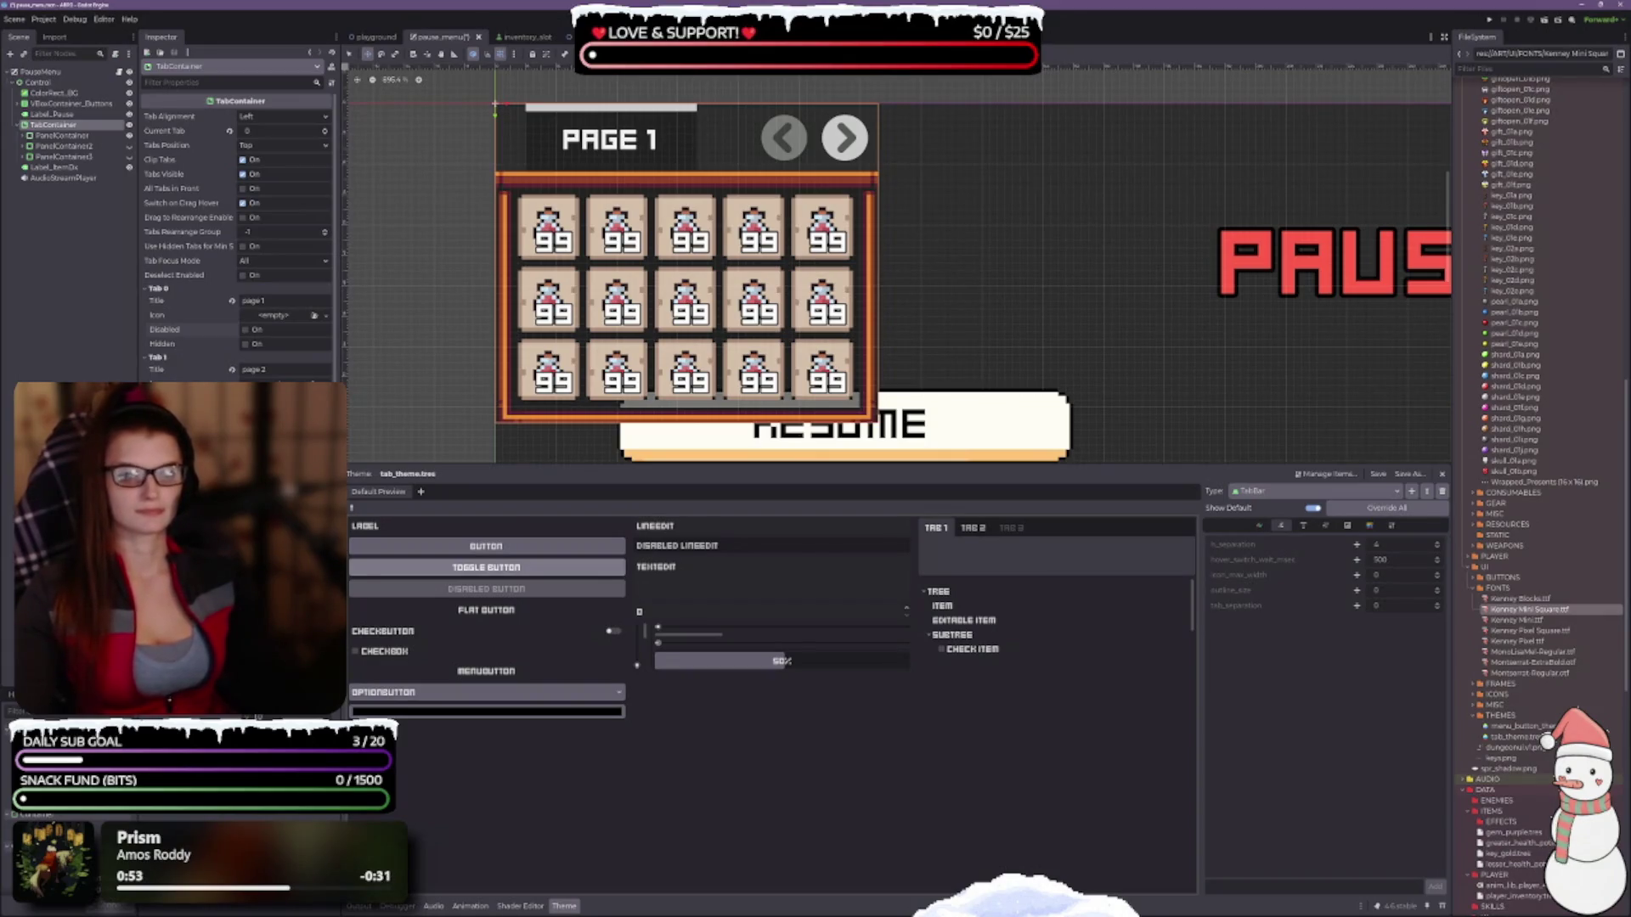
scroll(237, 238, "down", 5)
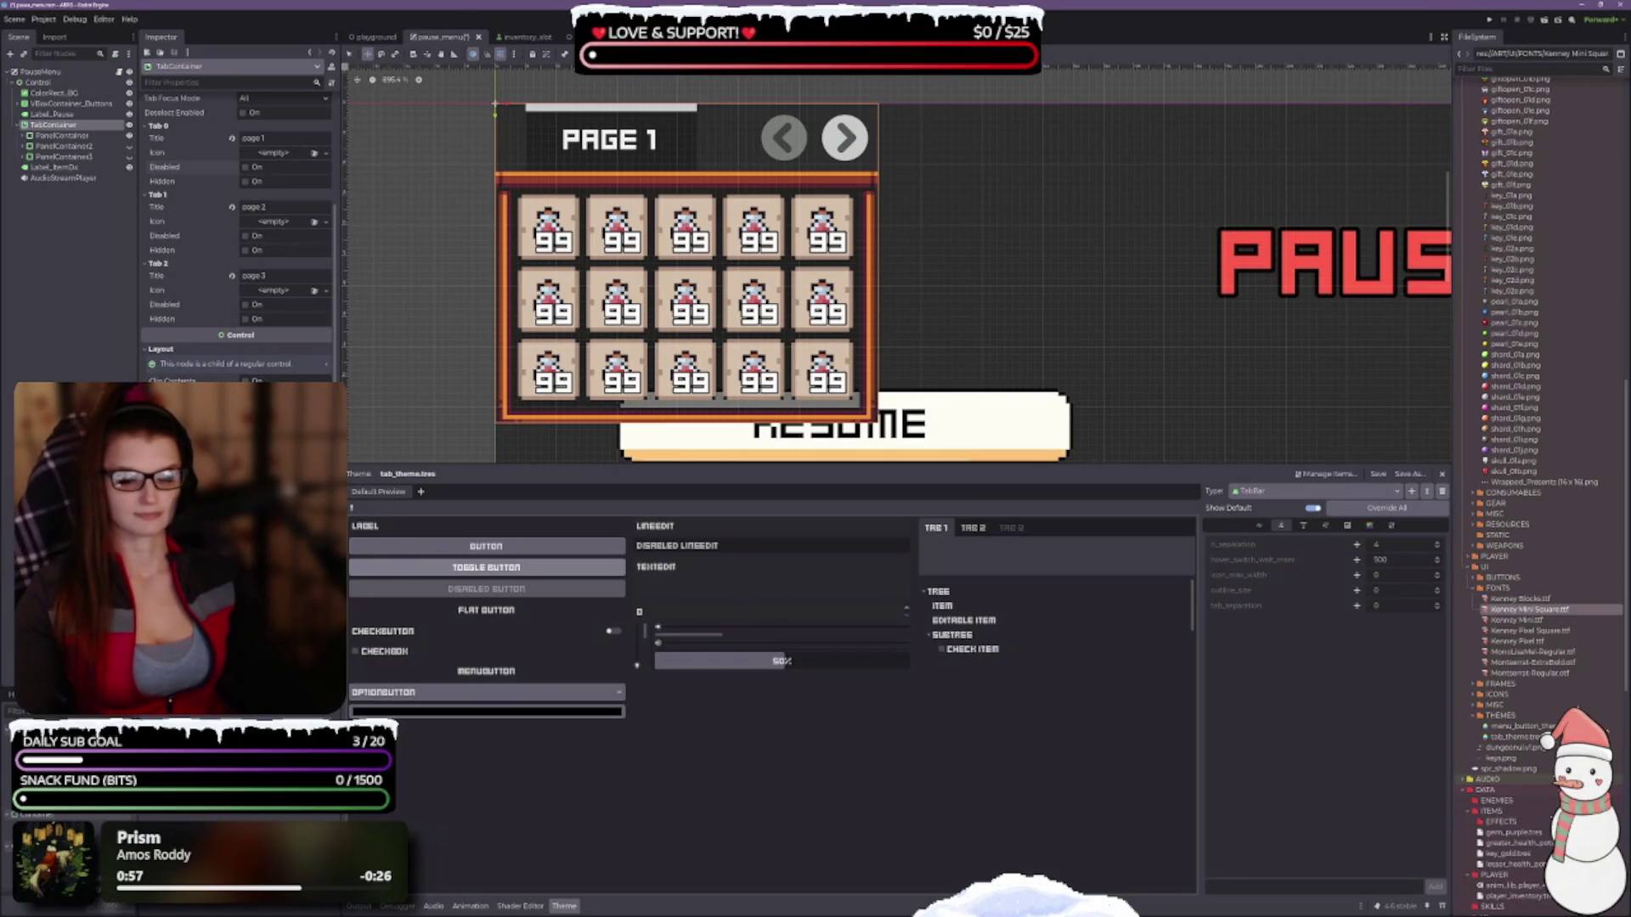
Override the TabBar h_separation constant in tab_theme.tres and lower it below the default 4.
scroll(238, 238, "down", 4)
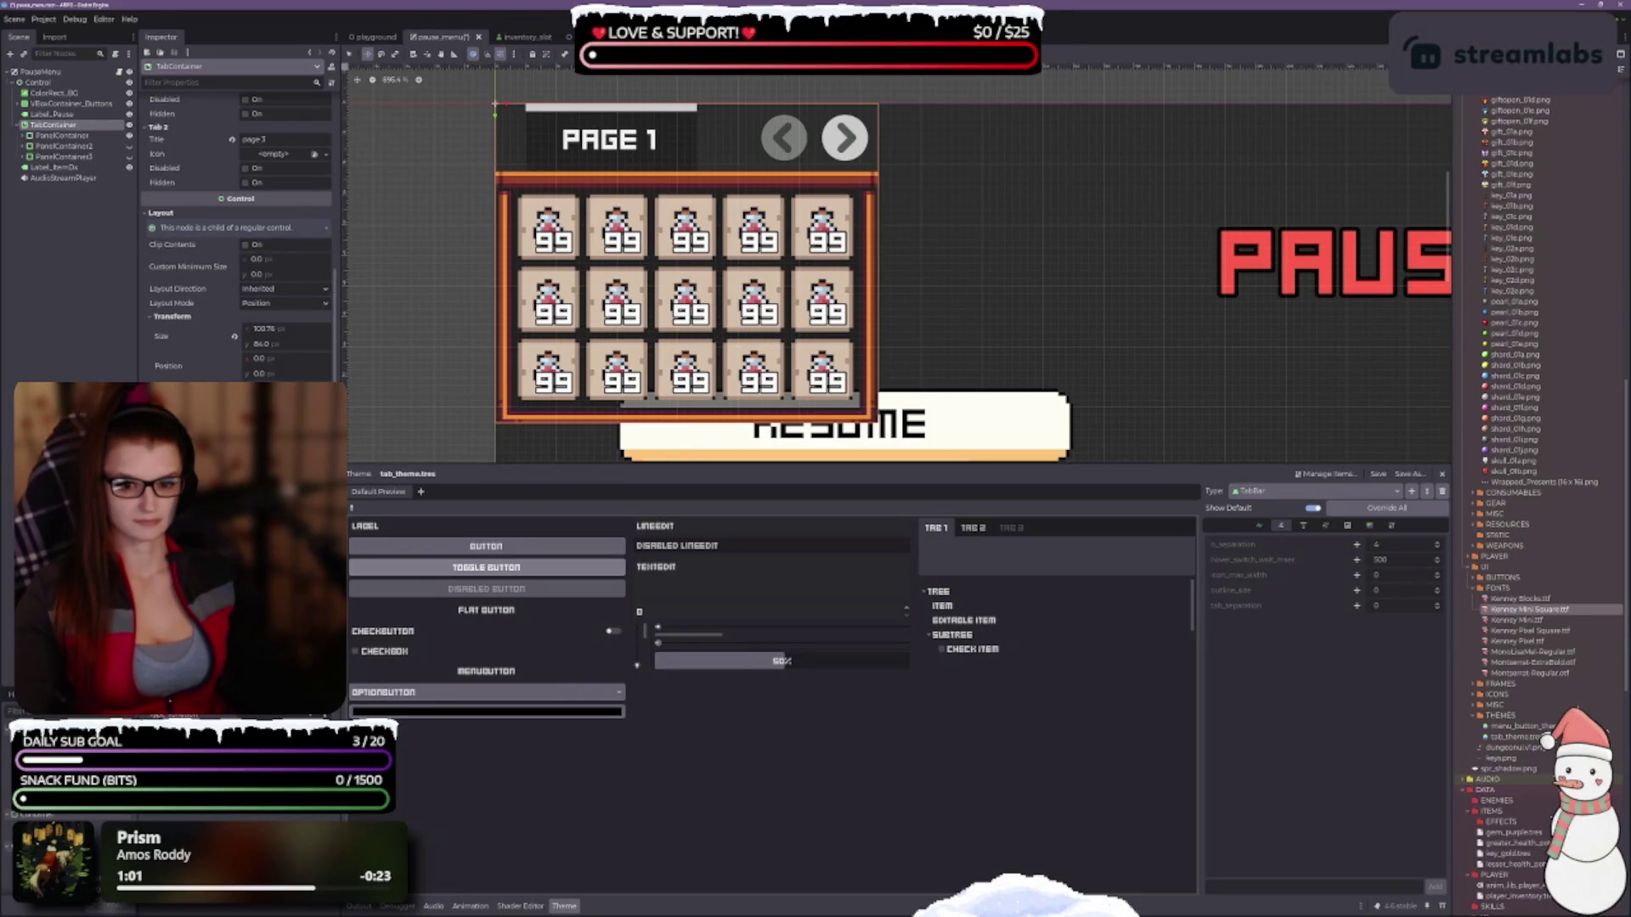
scroll(238, 237, "down", 4)
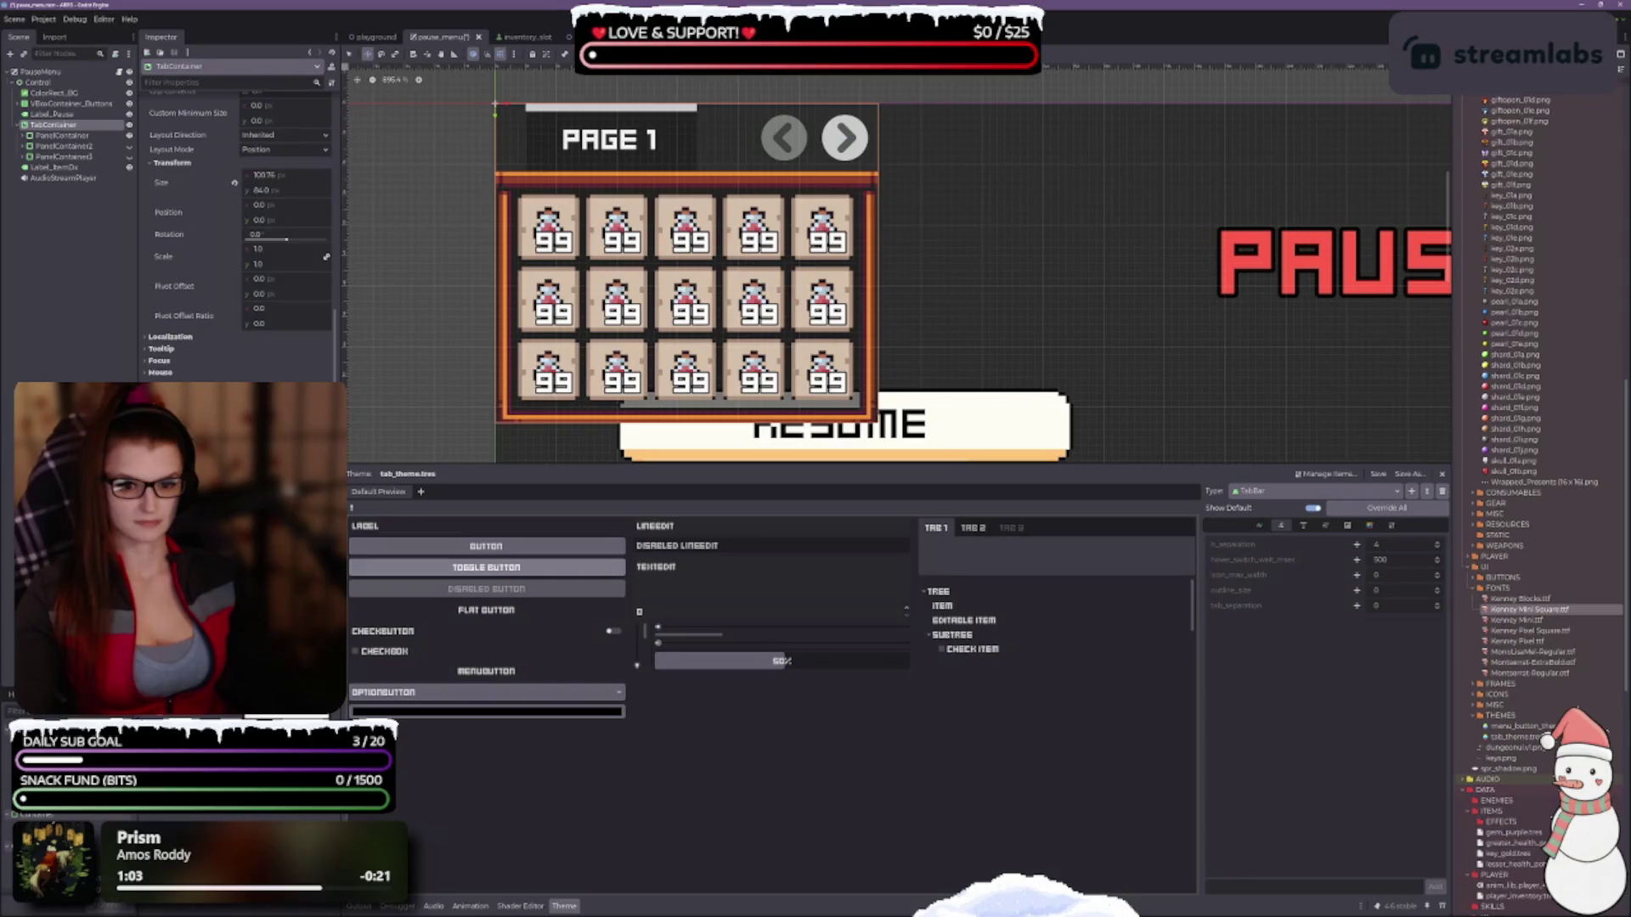
scroll(238, 238, "down", 6)
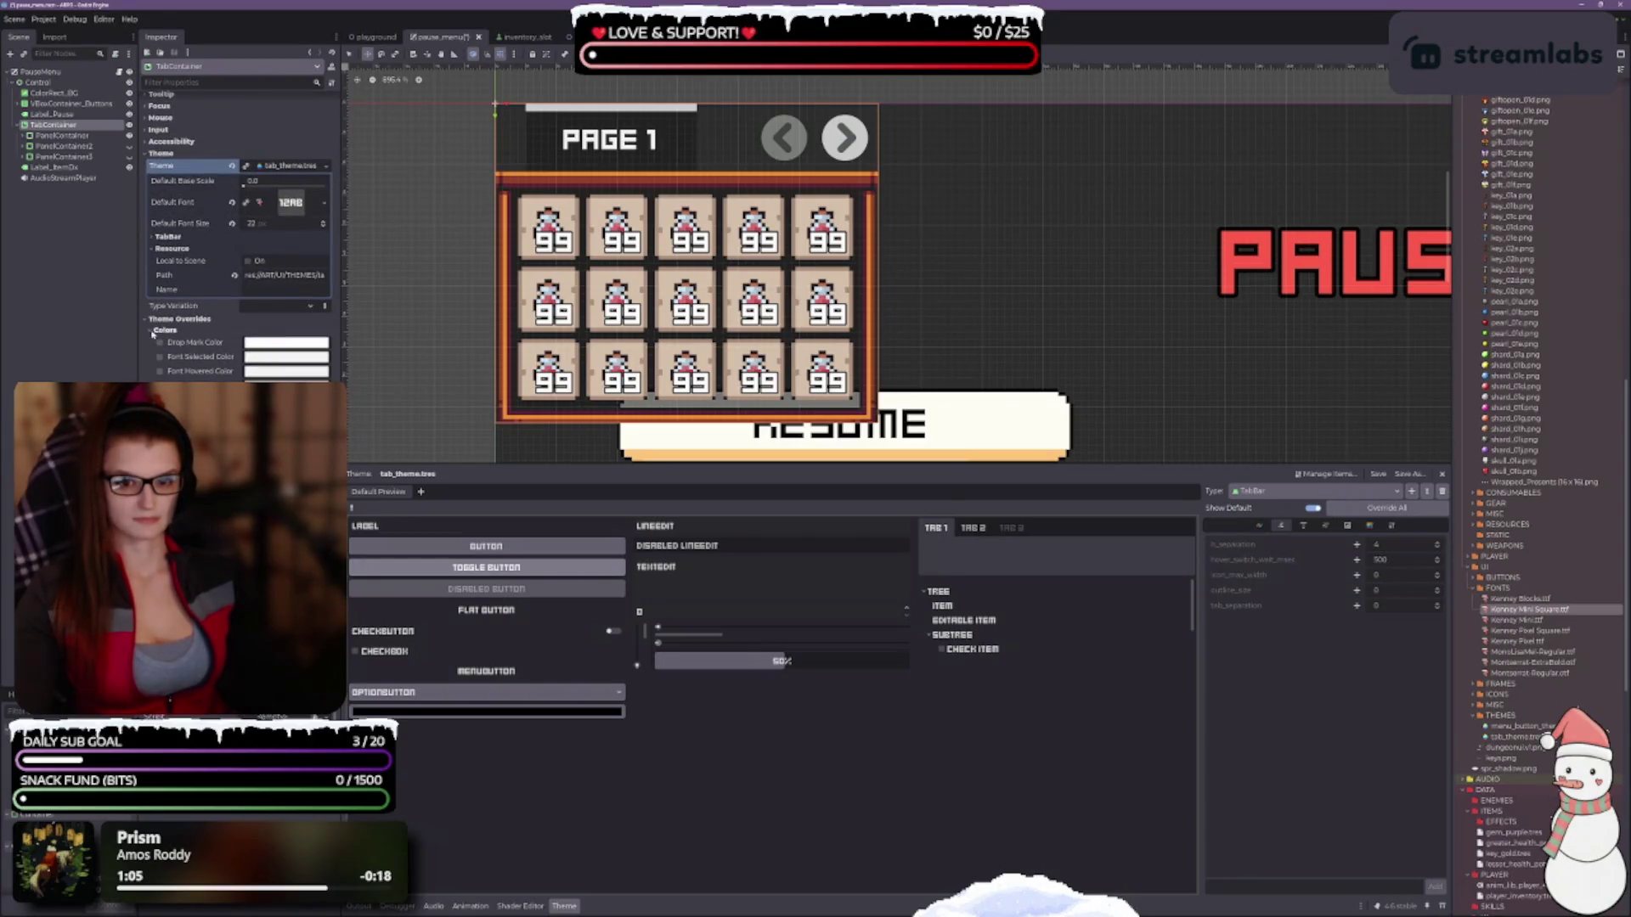
scroll(238, 255, "up", 4)
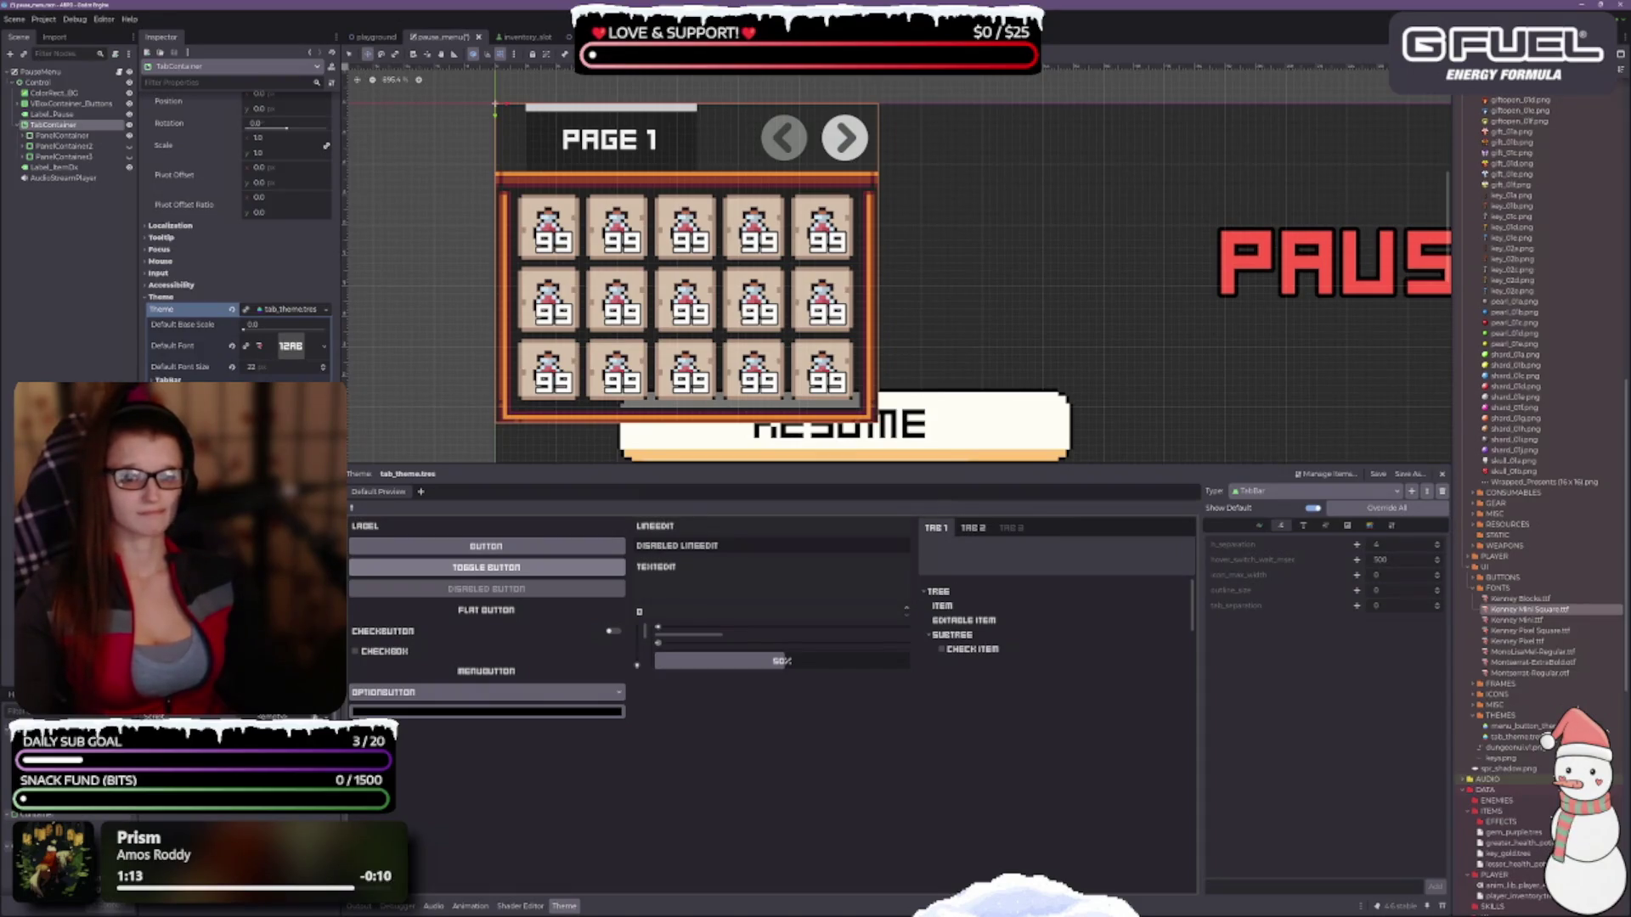
scroll(238, 238, "up", 3)
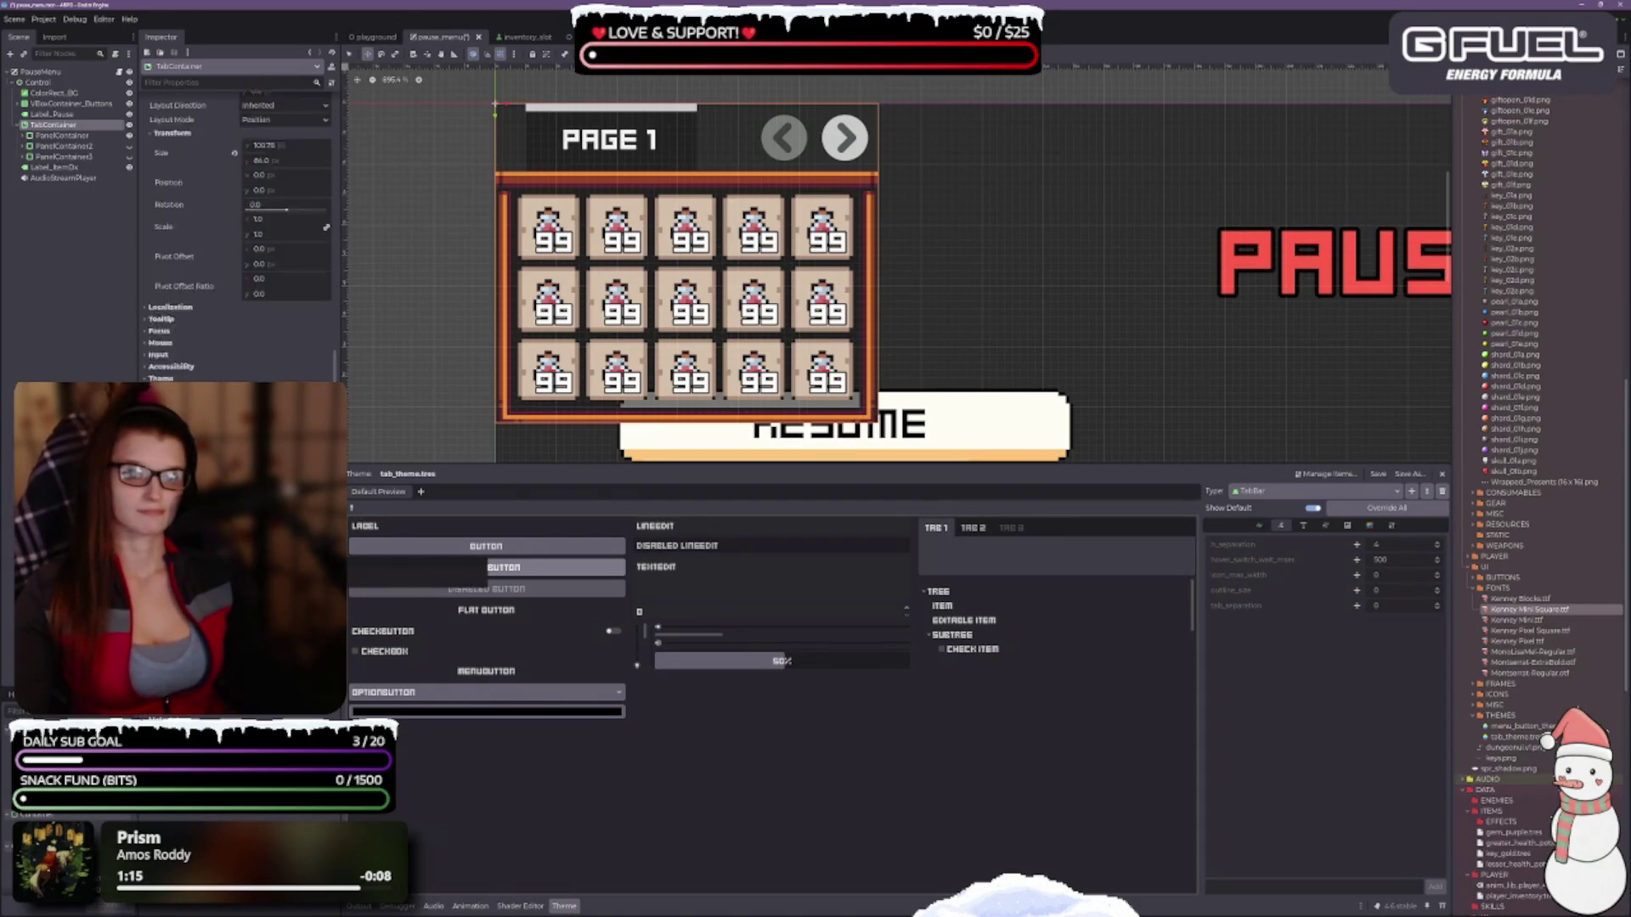
scroll(238, 238, "up", 4)
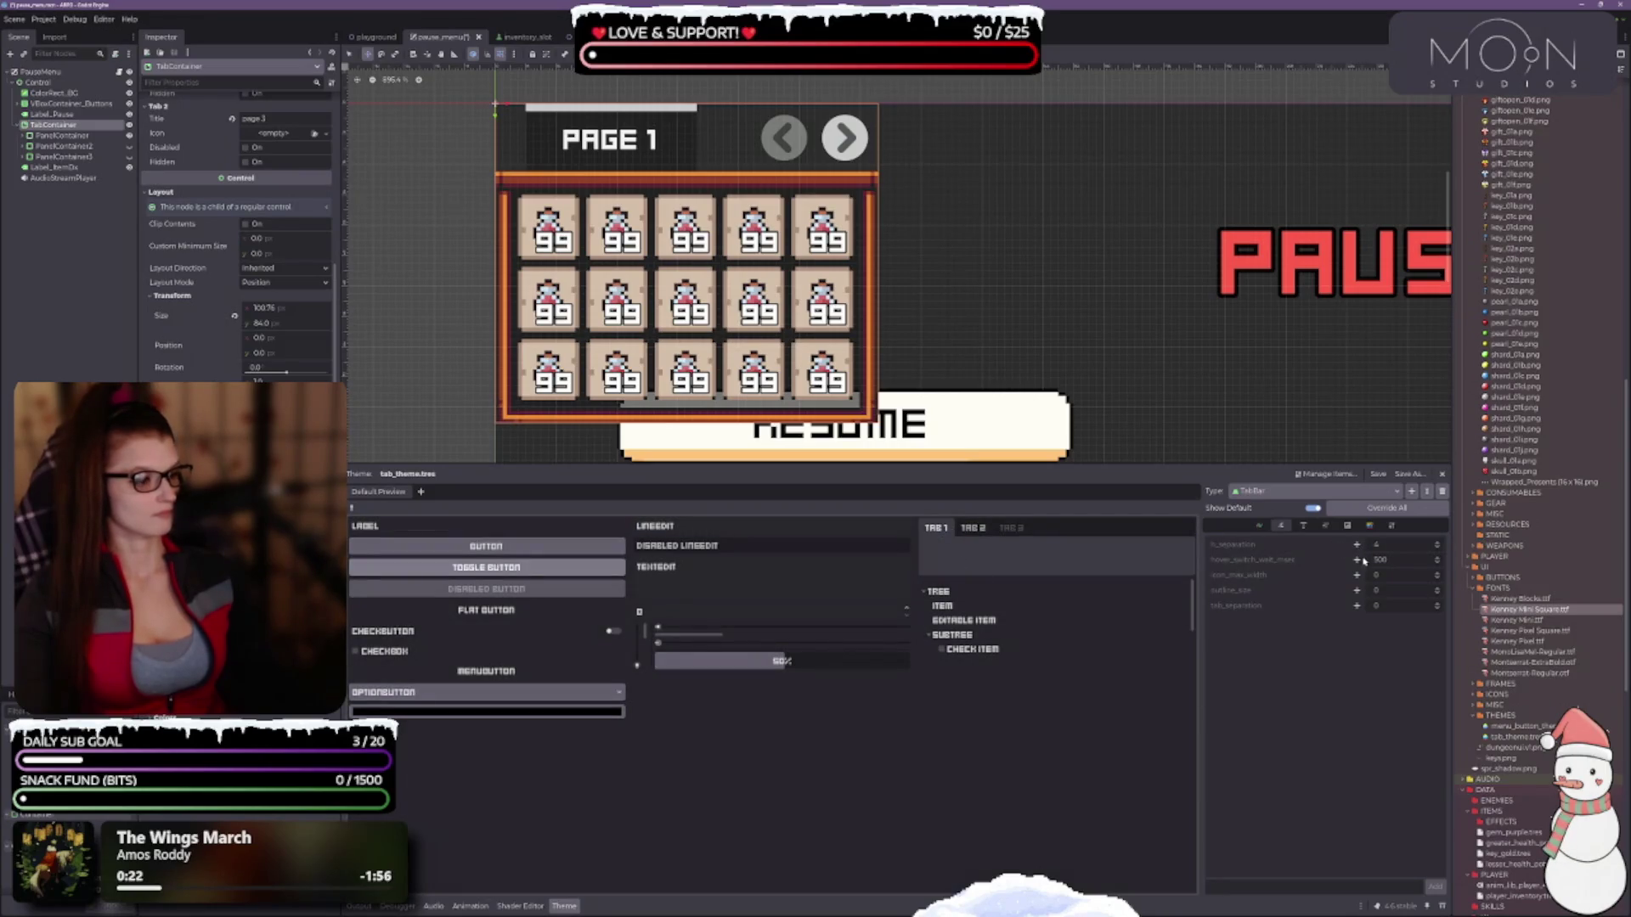
left_click(1438, 545)
scroll(1437, 546, "down", 3)
left_click(1436, 547)
scroll(1437, 545, "up", 2)
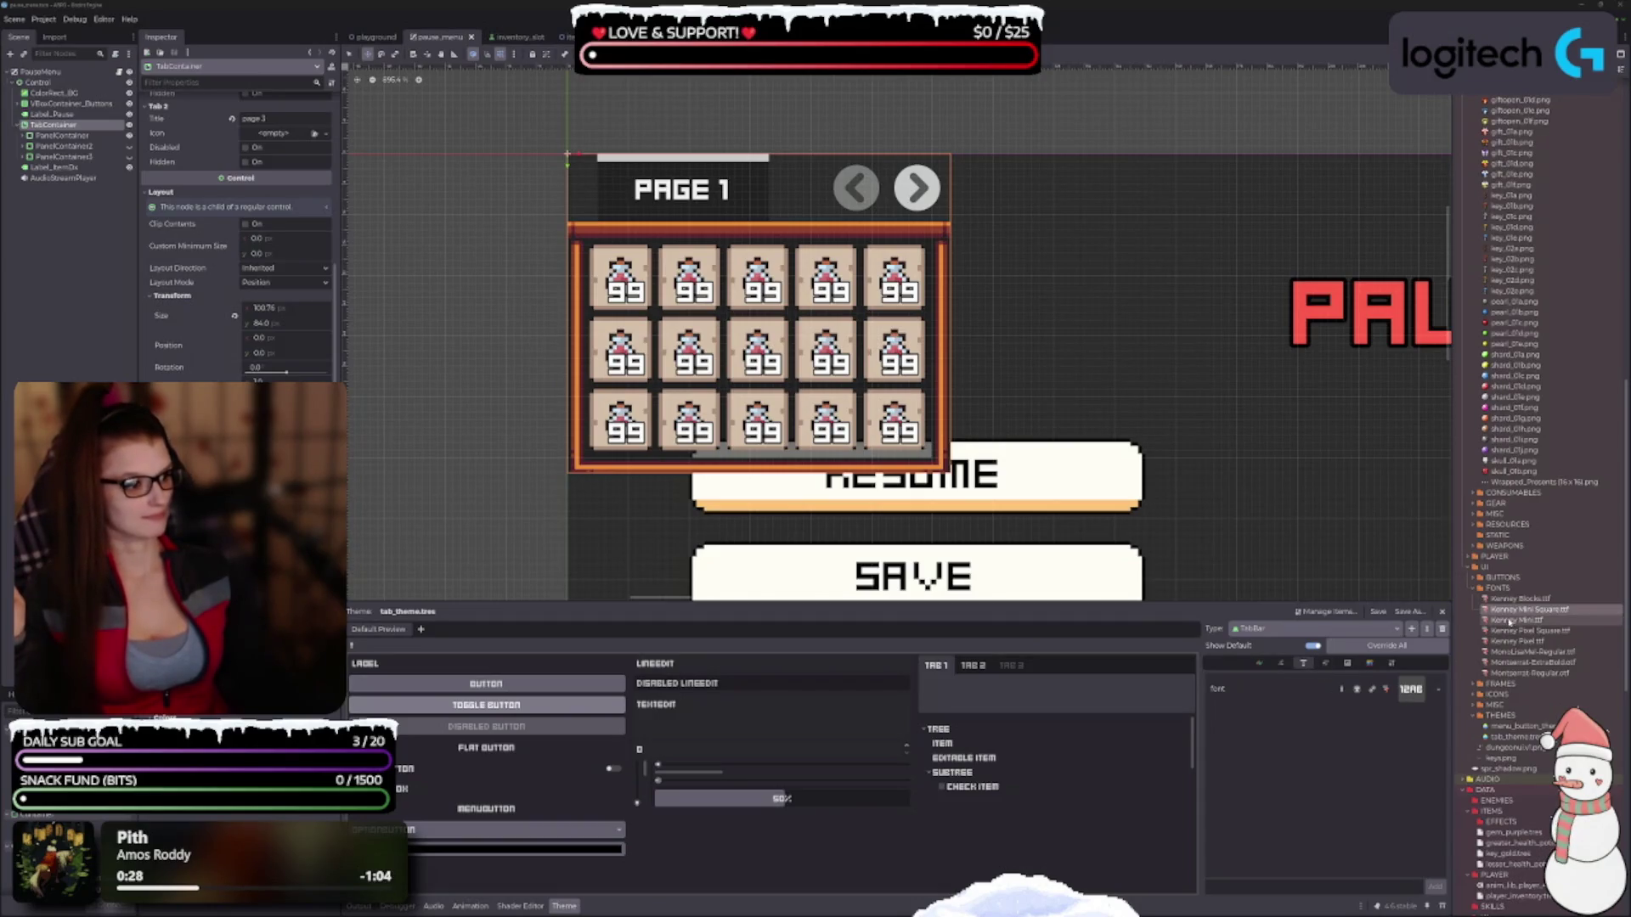
Show the TabBar's Font Sizes items in the Theme editor.
left_click(1325, 663)
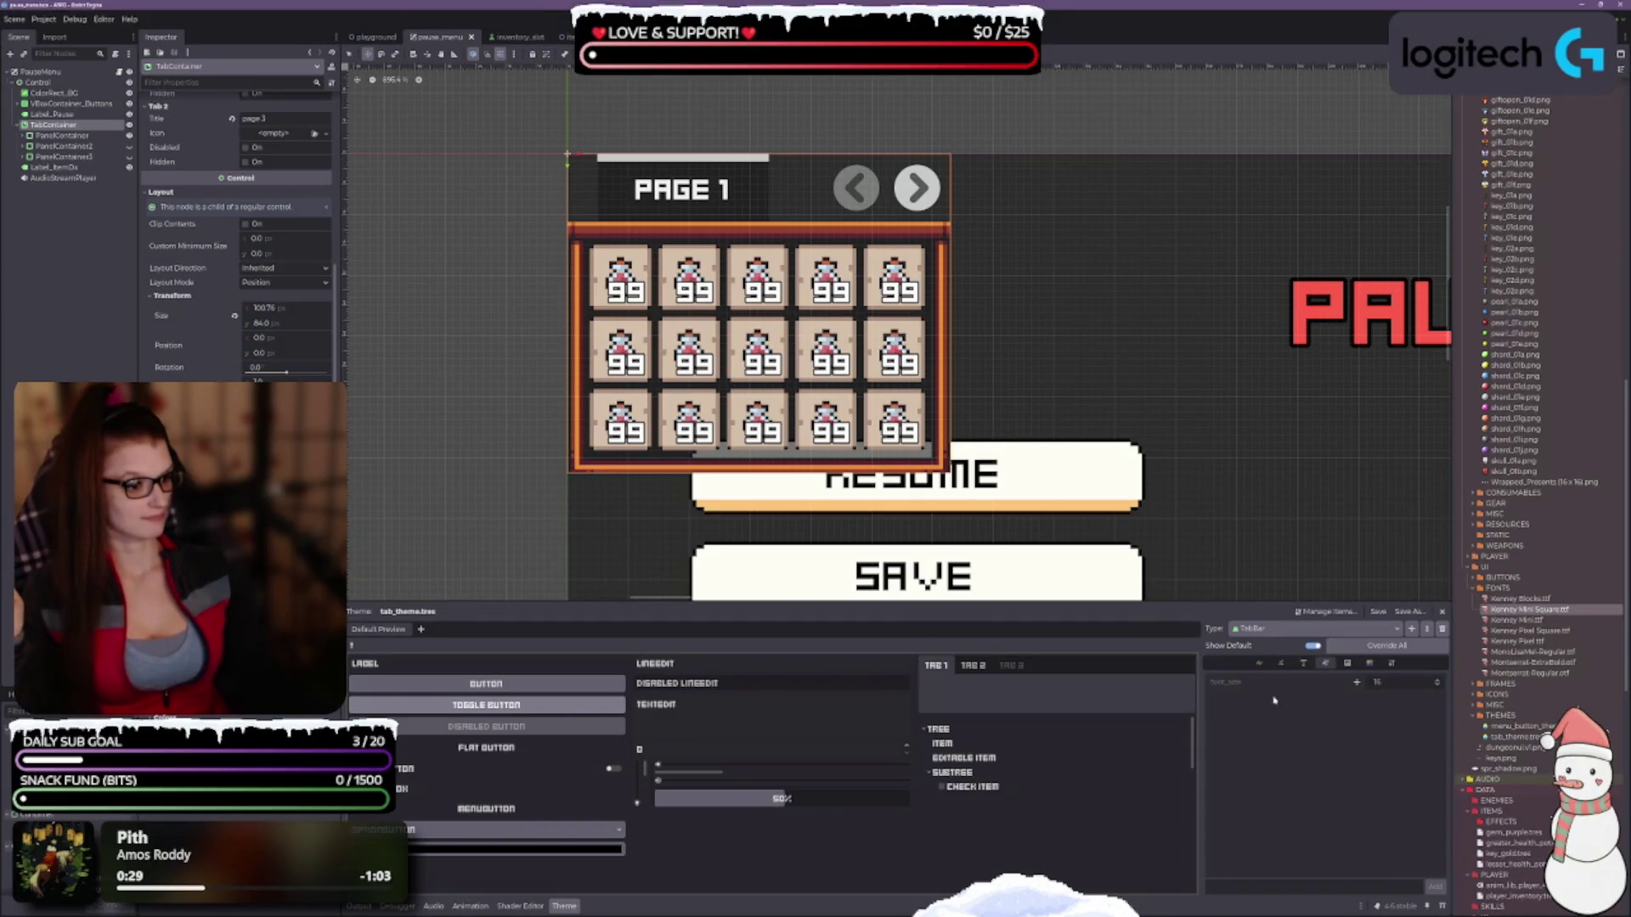
Override the TabBar font_size, lower it to 14, then show the Icons list.
left_click(1357, 685)
left_click(1438, 687)
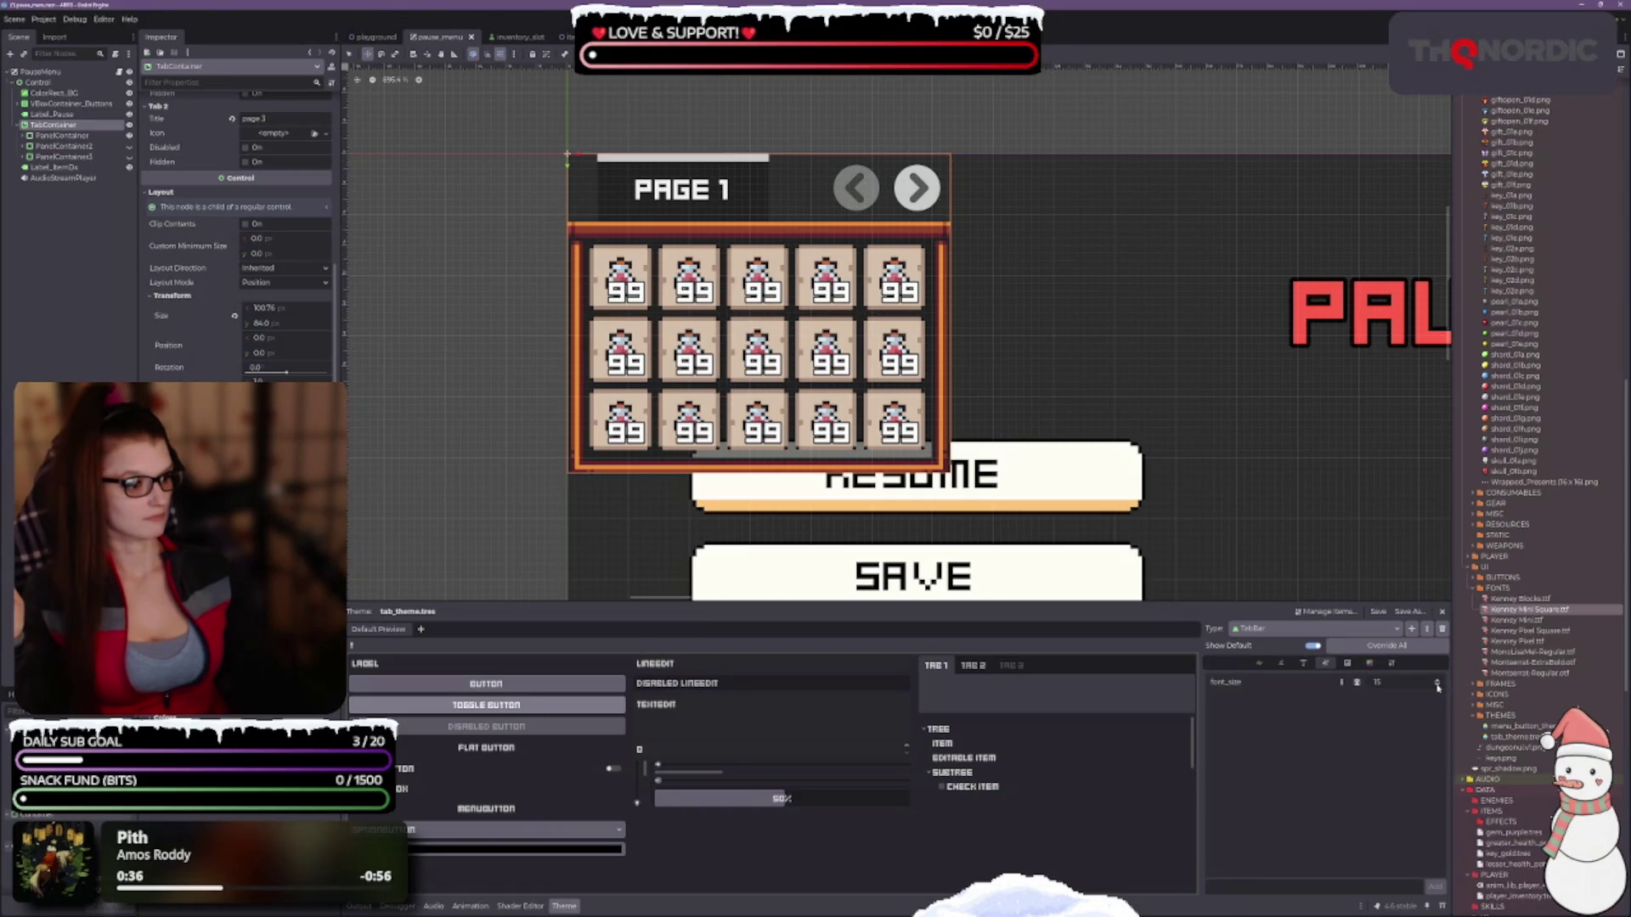
left_click(1437, 688)
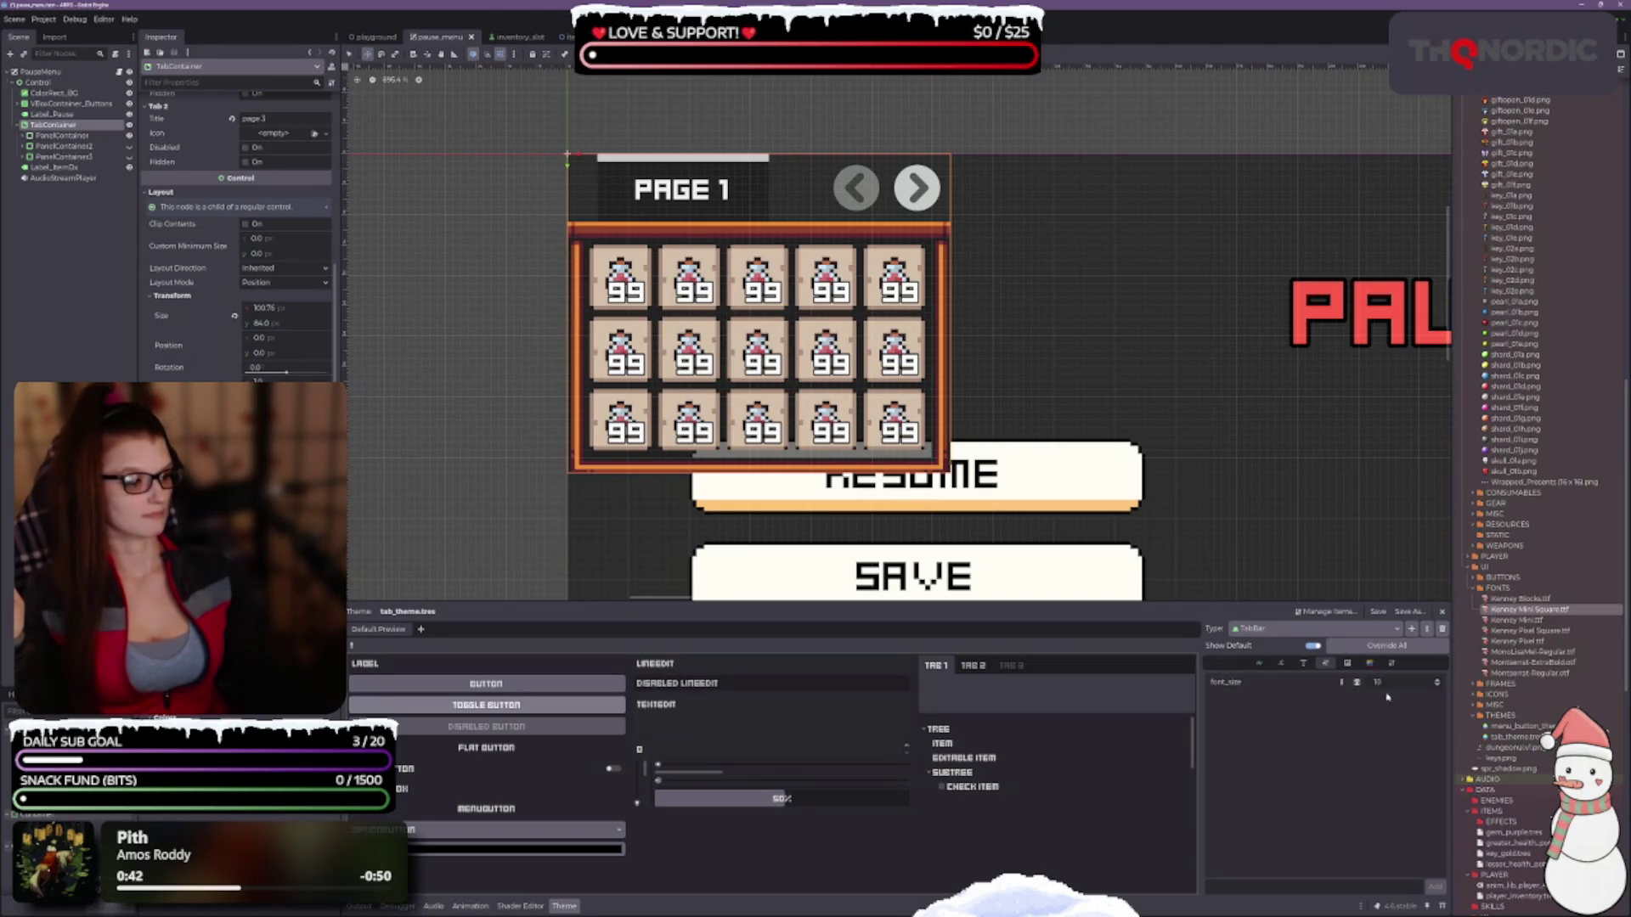
left_click(1348, 665)
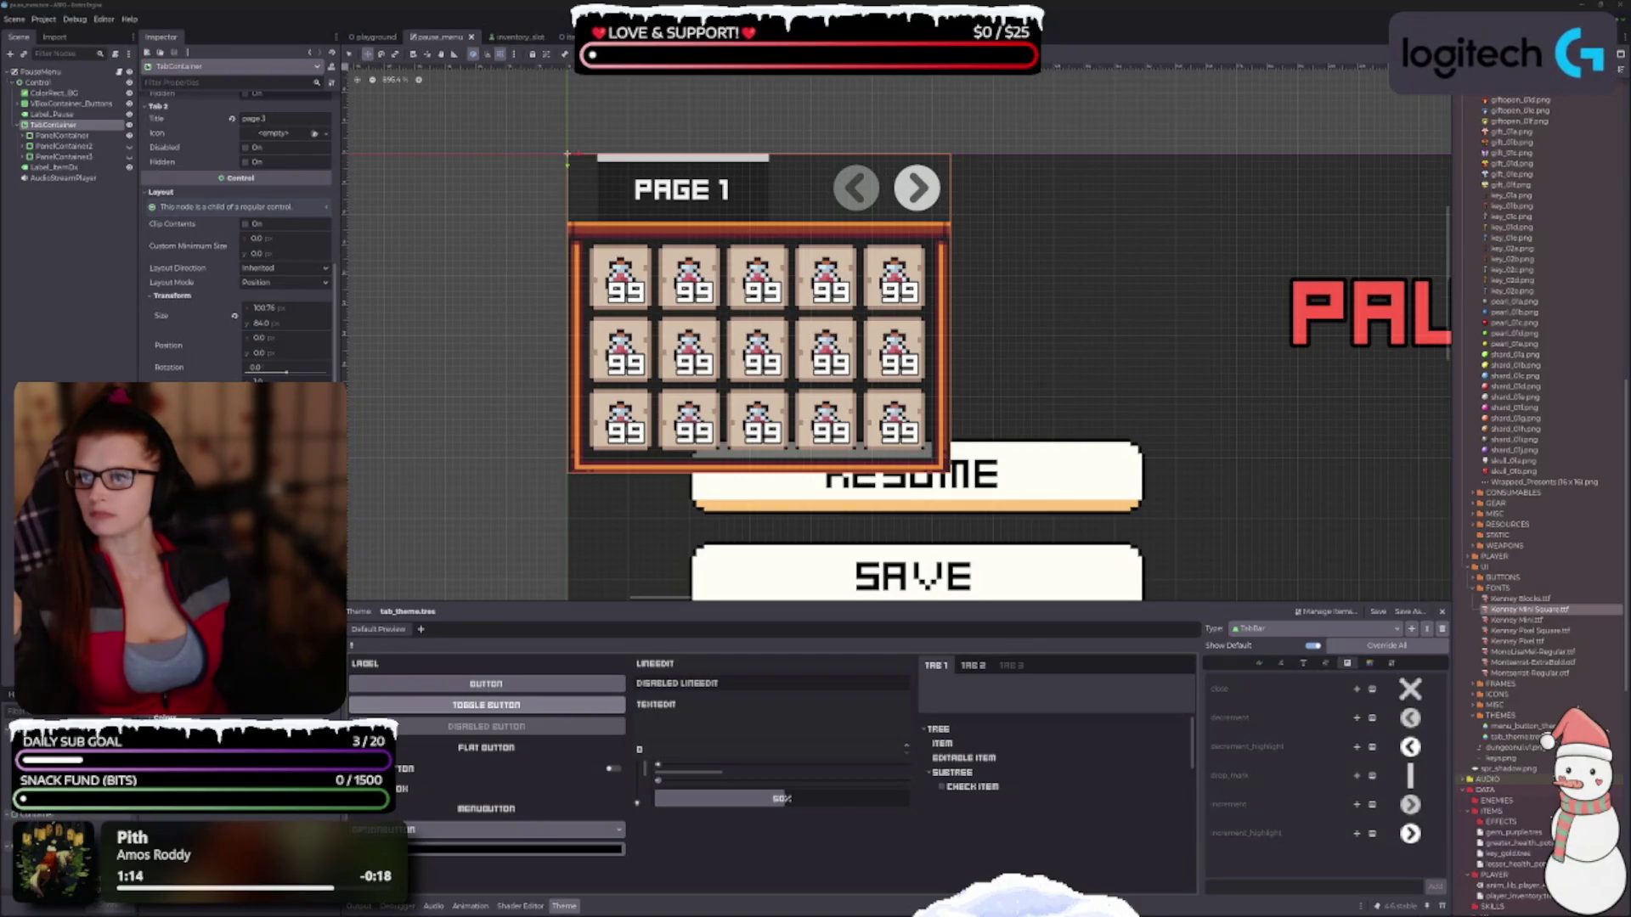
Zoom out the 2D canvas and scroll the FileSystem dock down to the ICONS folder.
left_click(1139, 819)
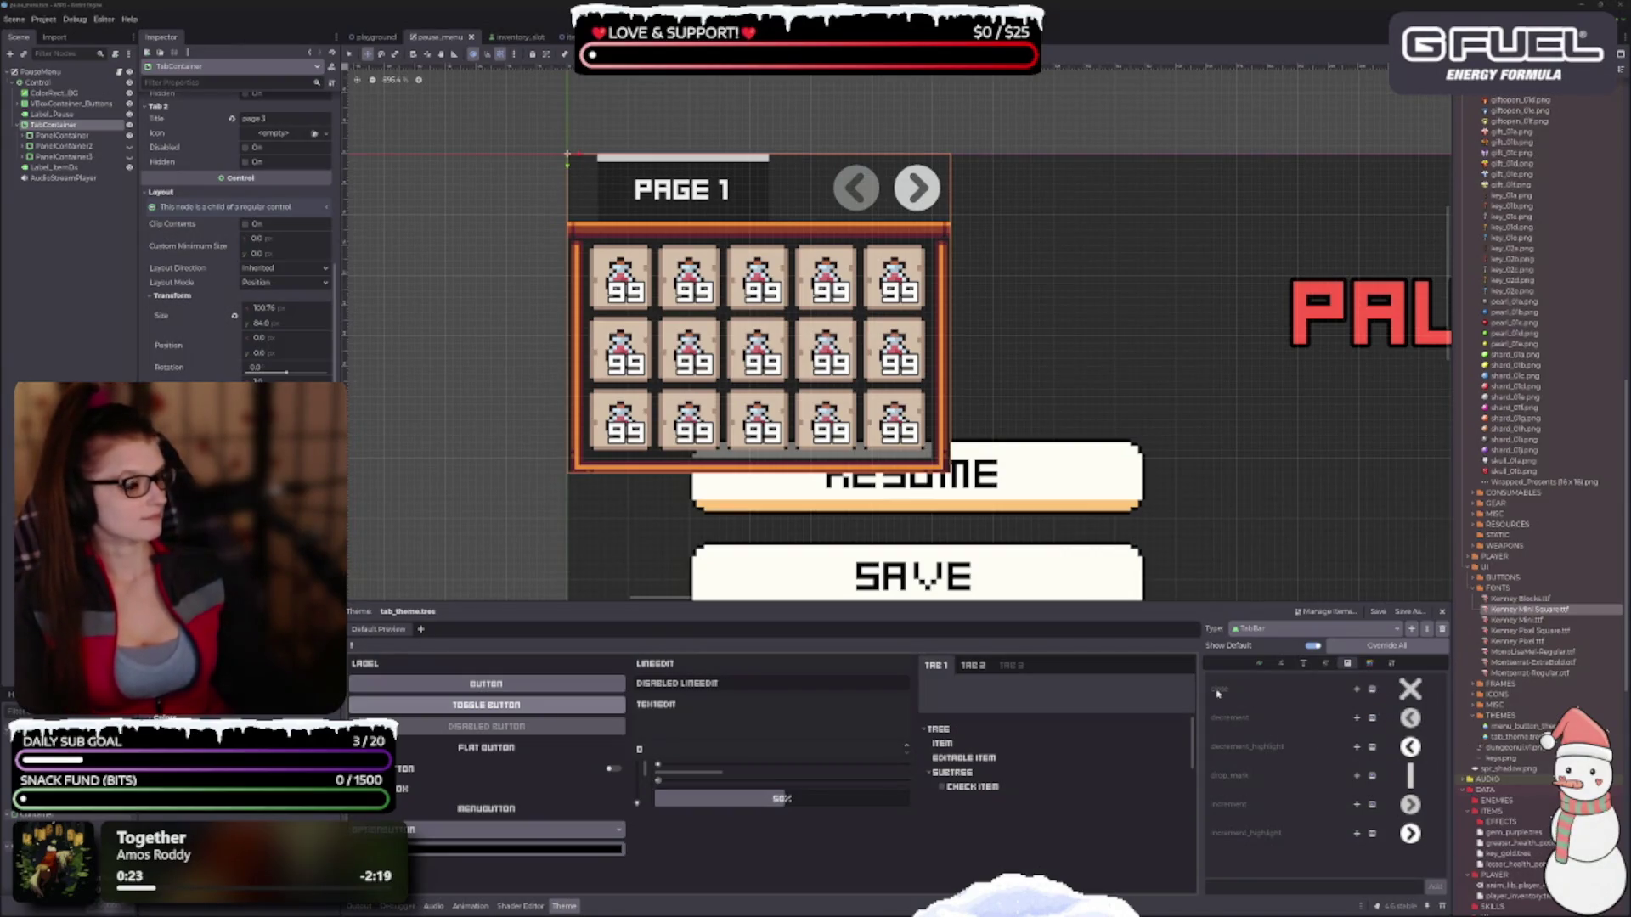
scroll(1093, 361, "down", 3)
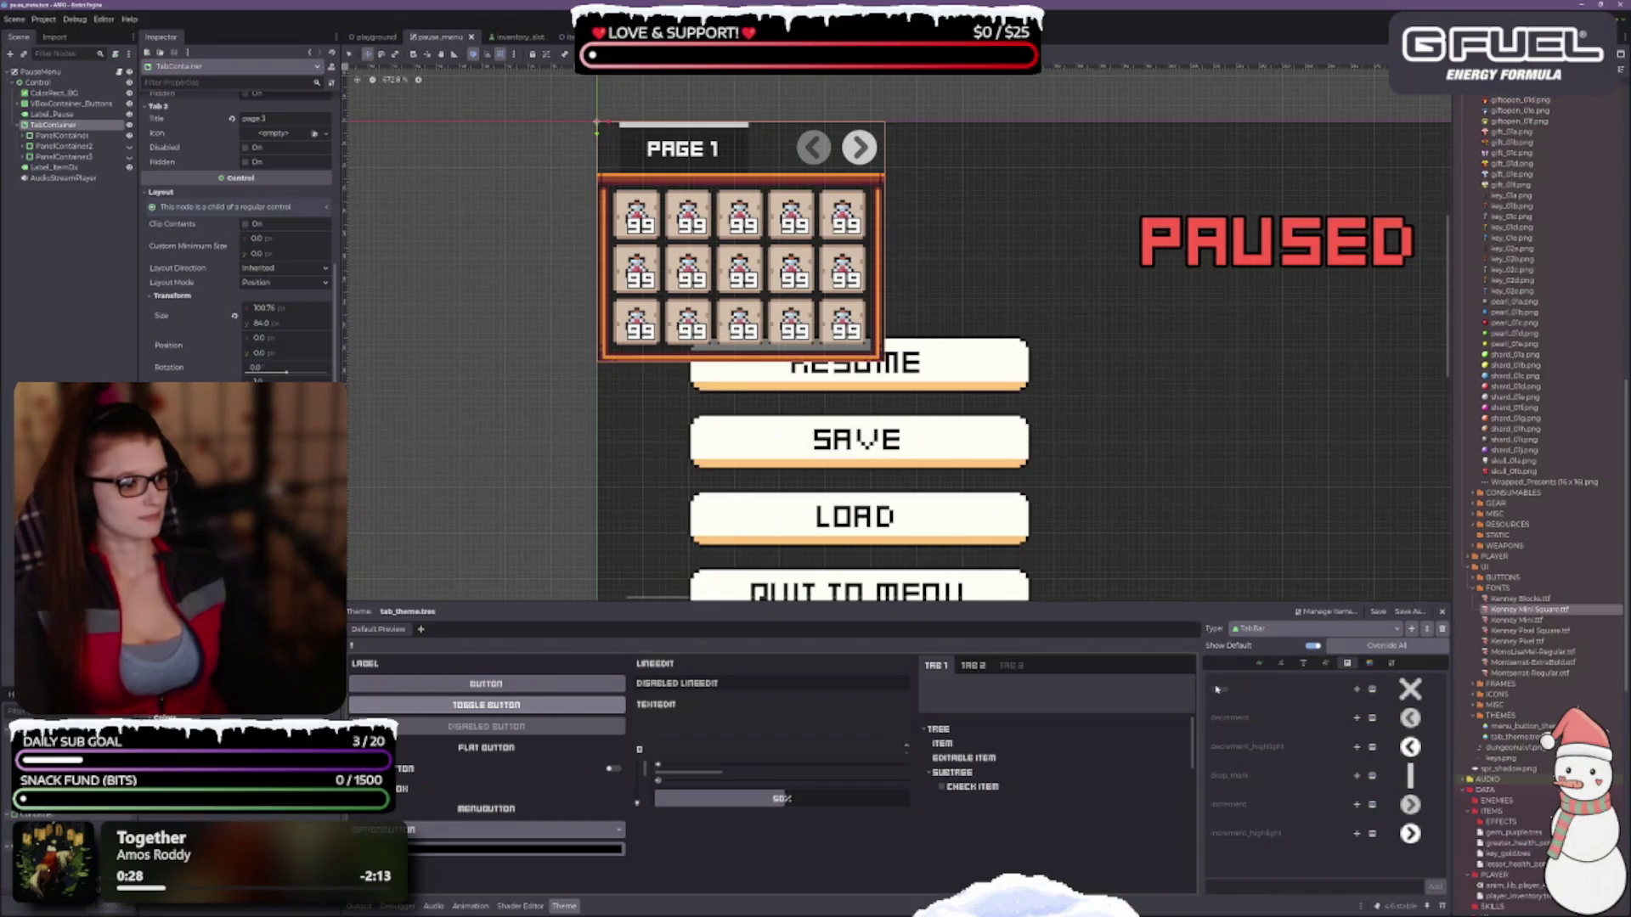
scroll(1512, 520, "down", 5)
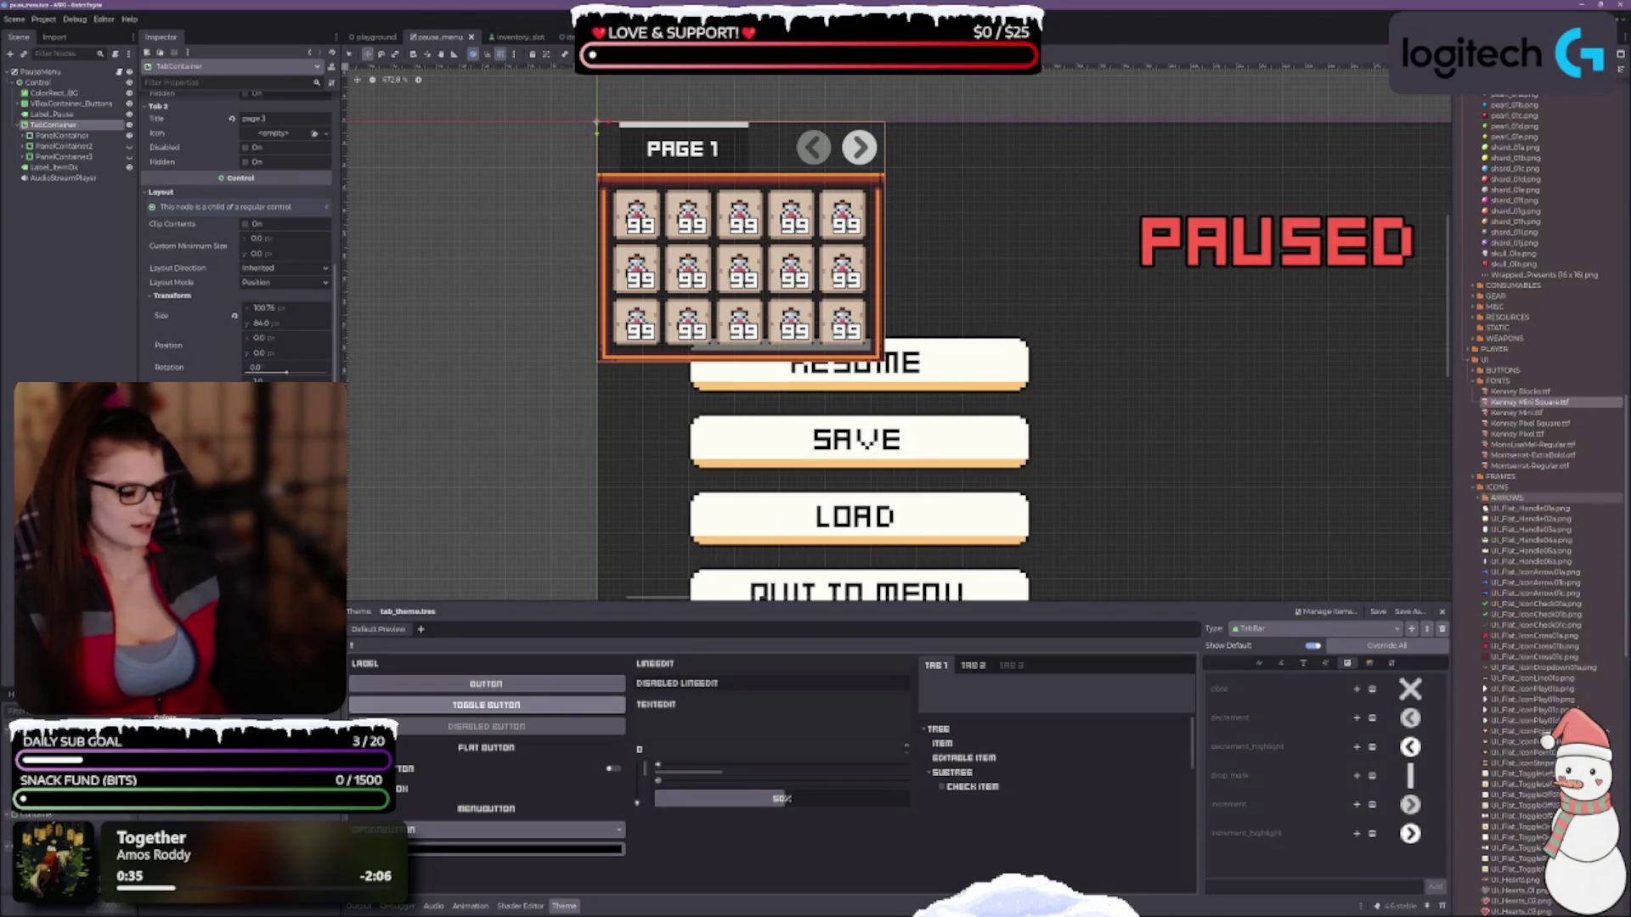
Expand ICONS and override the TabBar close icon, settling on UI_Flat_iconCross01b.png.
left_click(1480, 487)
scroll(1601, 617, "down", 6)
scroll(1571, 552, "up", 3)
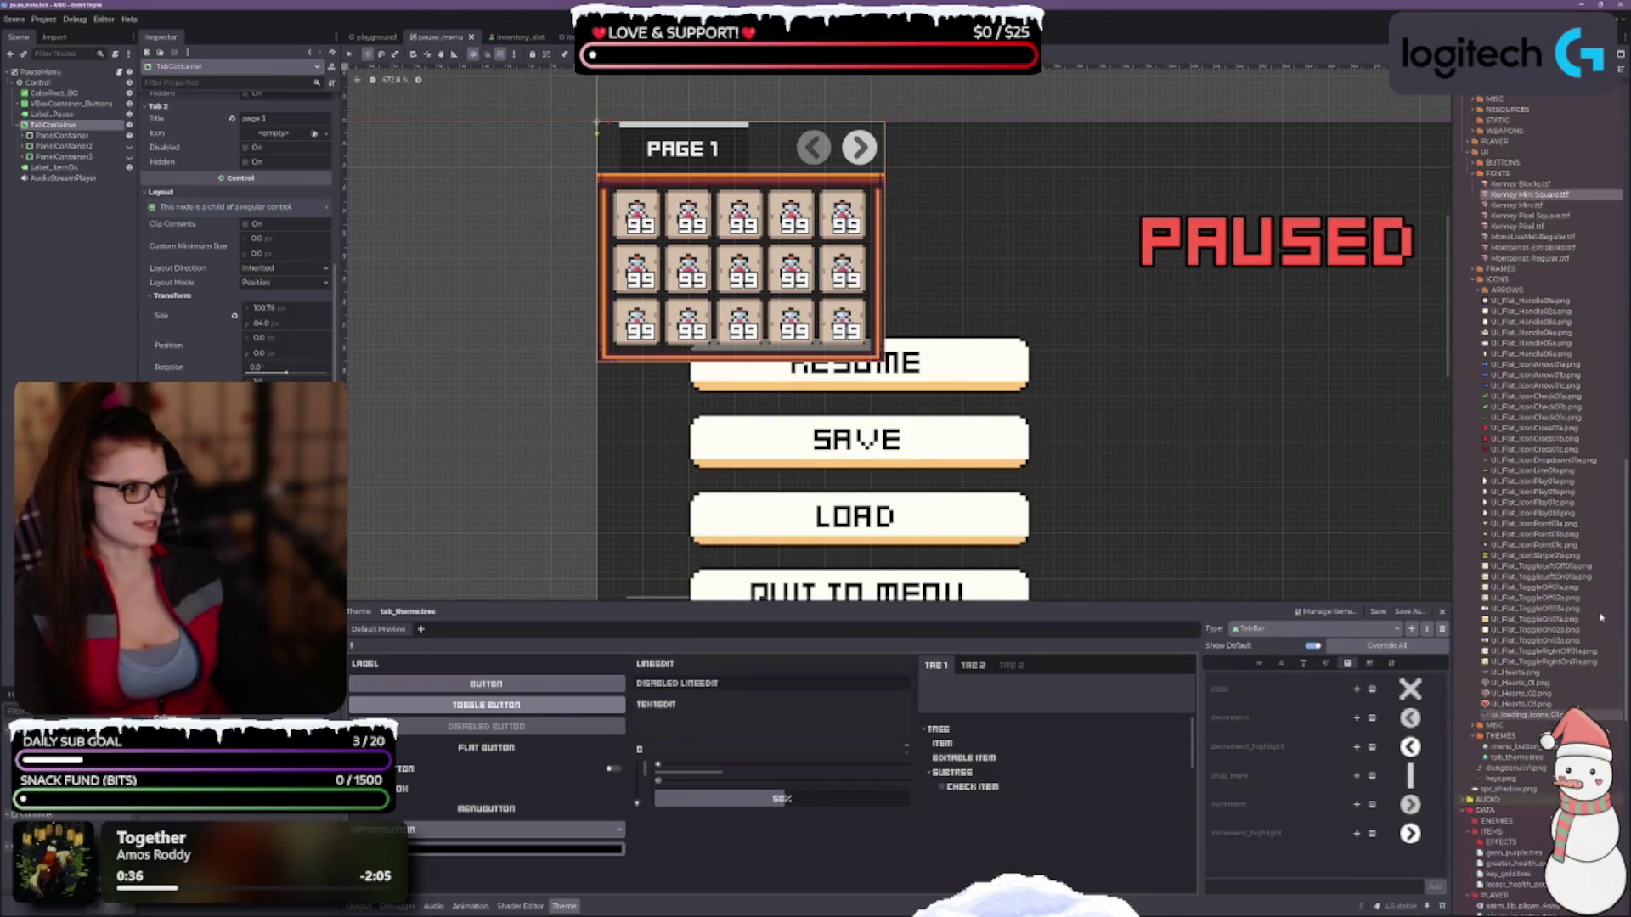
left_click(1548, 430)
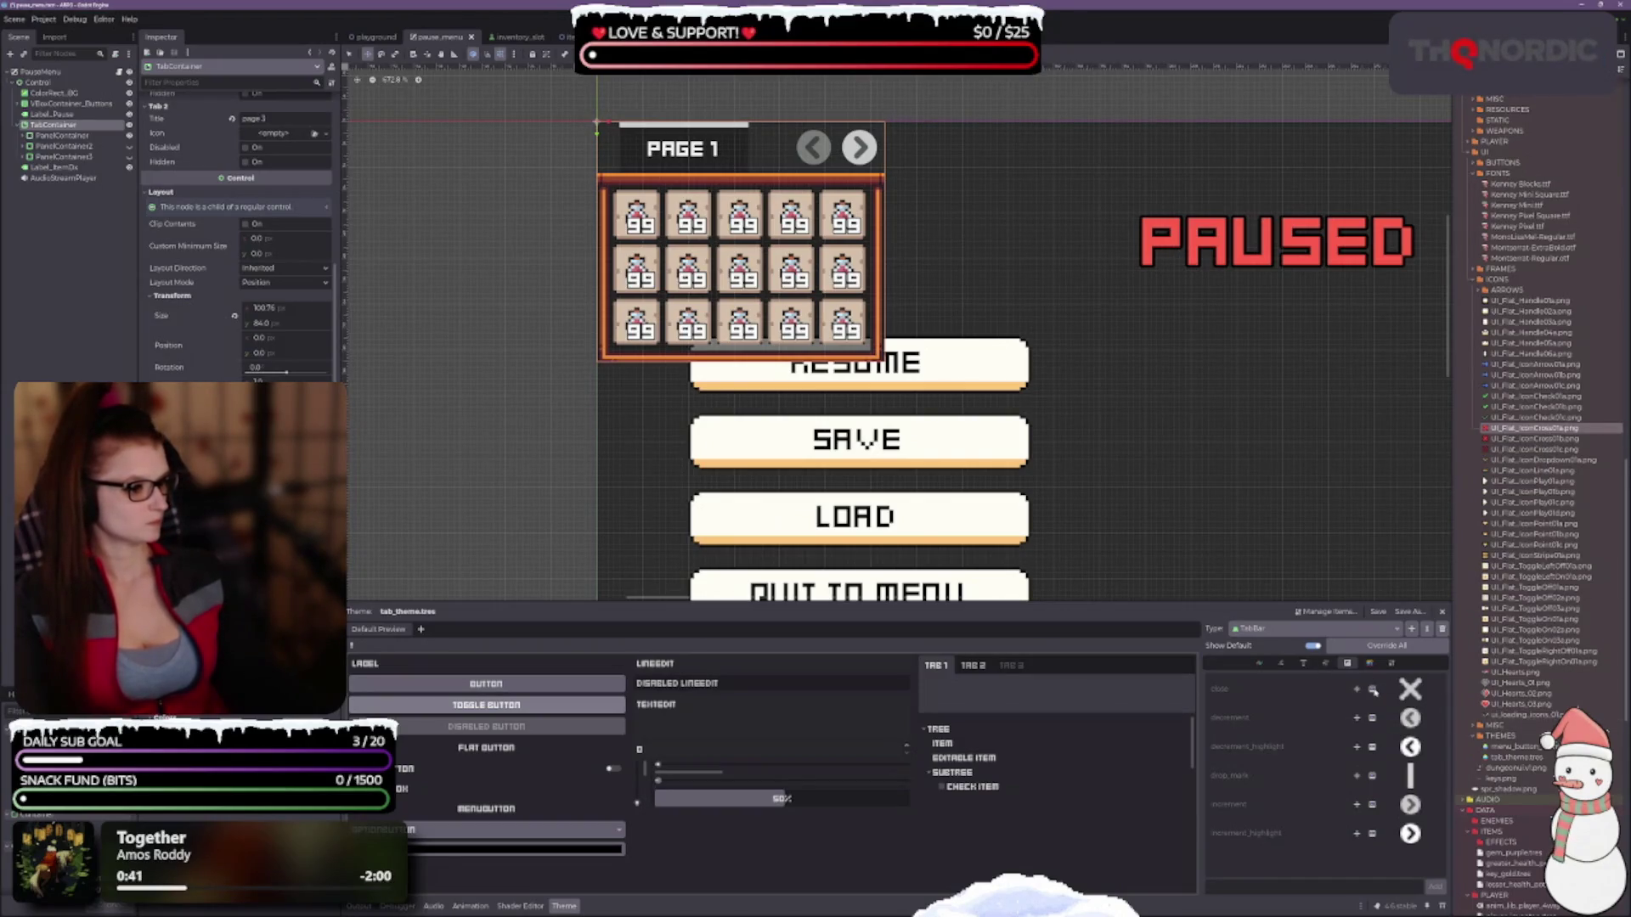
left_click(1357, 689)
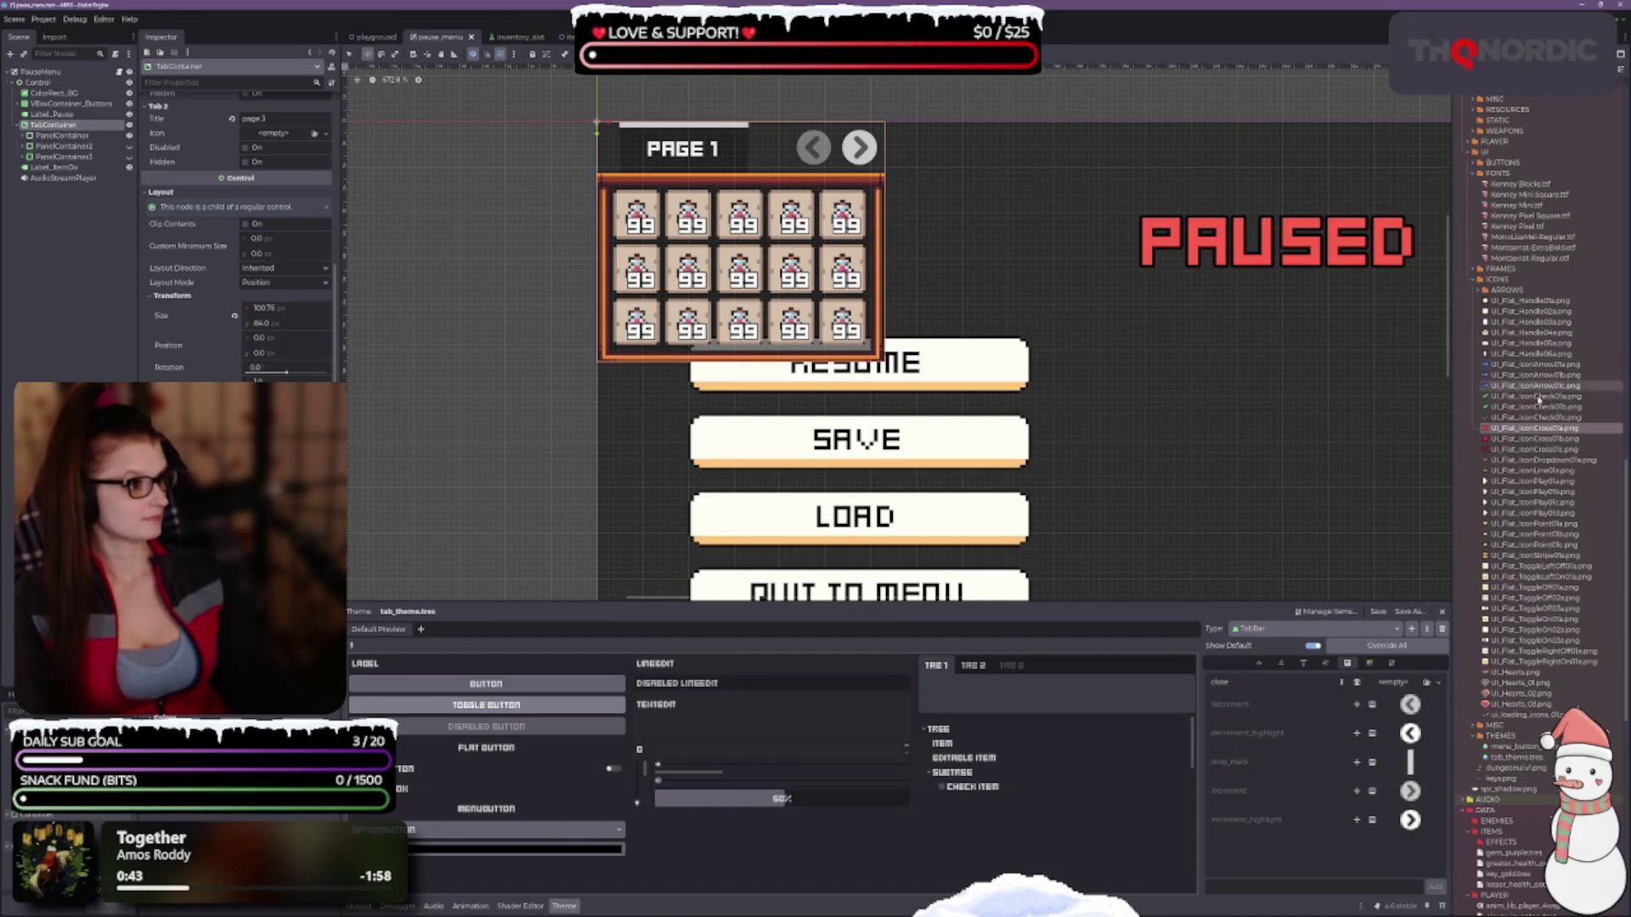
mouse_move(1543, 430)
left_mouse_down()
mouse_move(1410, 688)
mouse_move(1391, 684)
left_mouse_up()
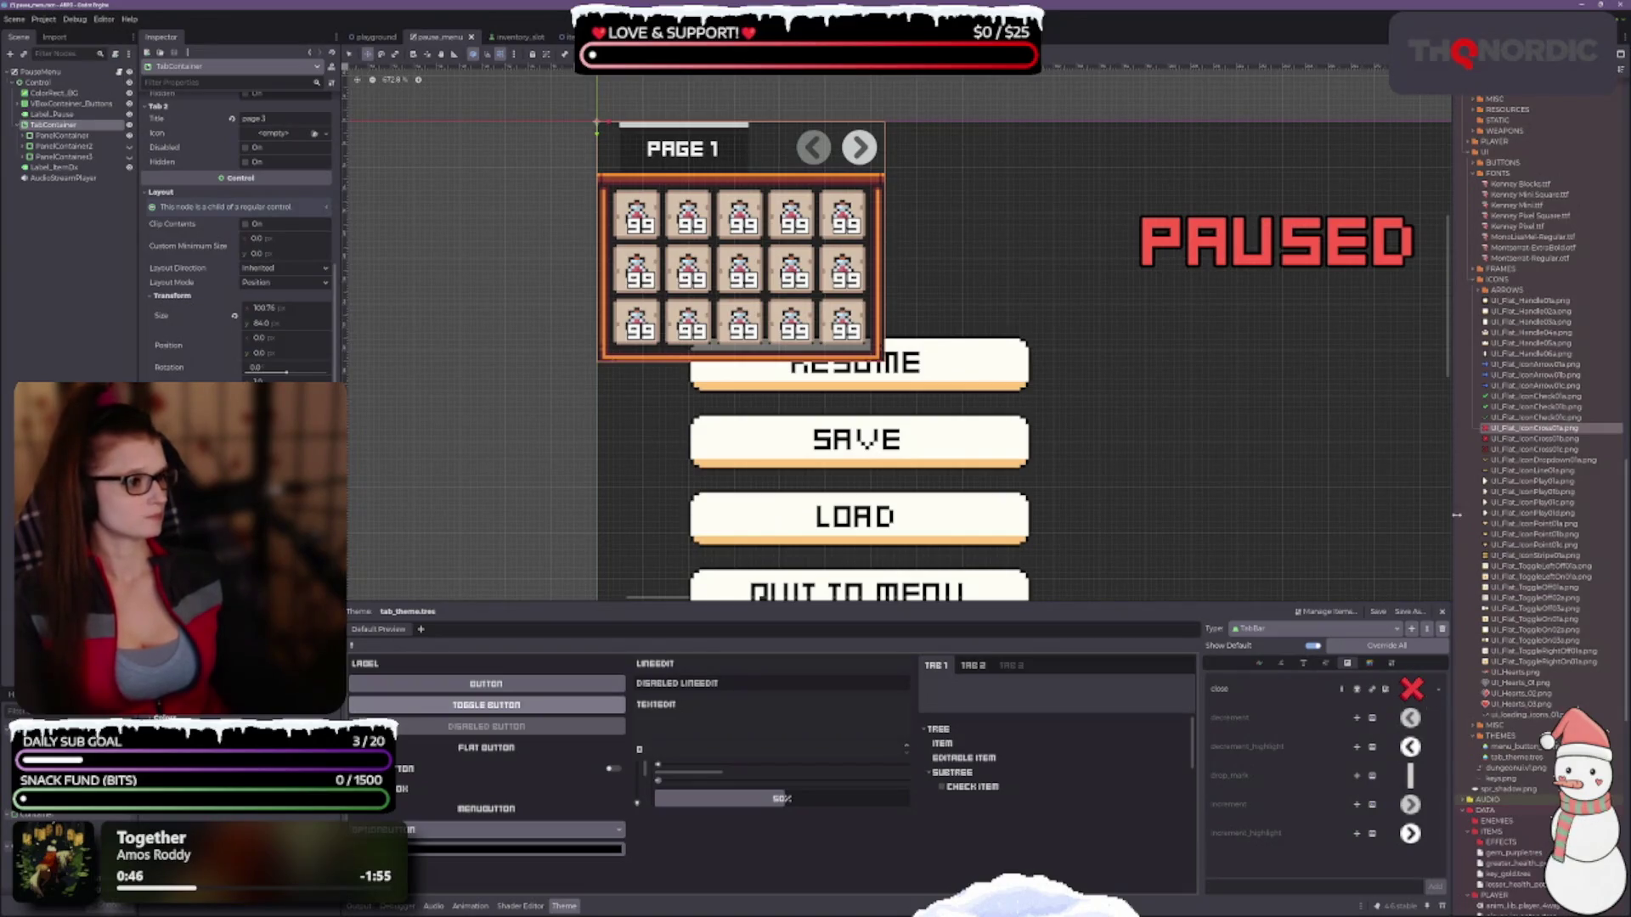
mouse_move(1517, 440)
left_mouse_down()
mouse_move(1529, 608)
mouse_move(1412, 690)
left_mouse_up()
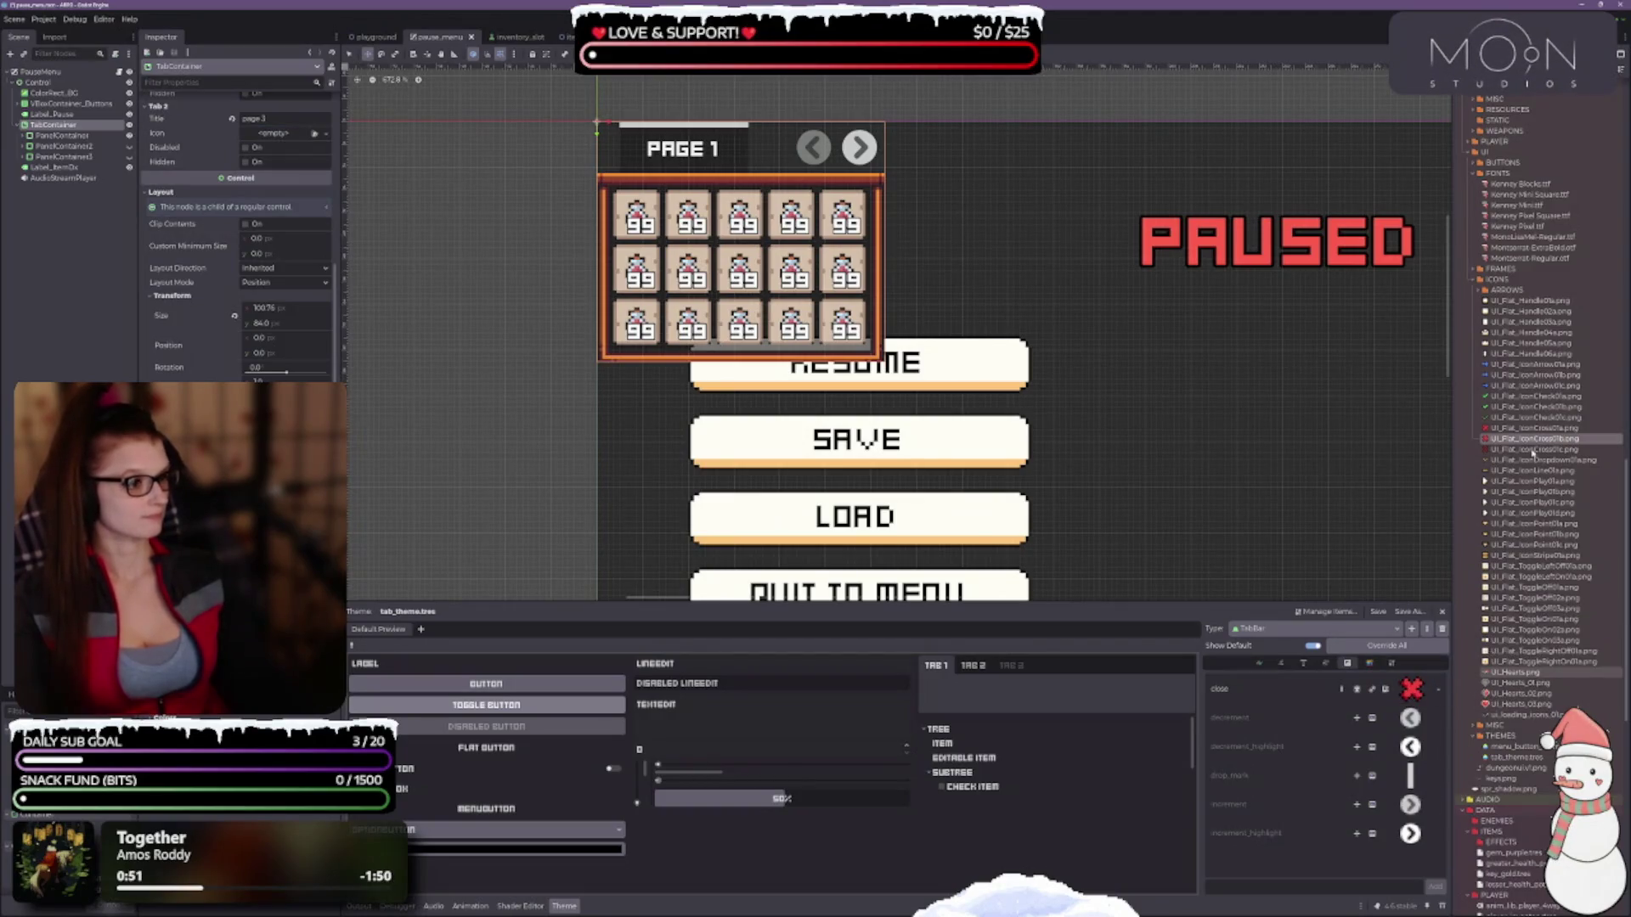
left_click(1516, 449)
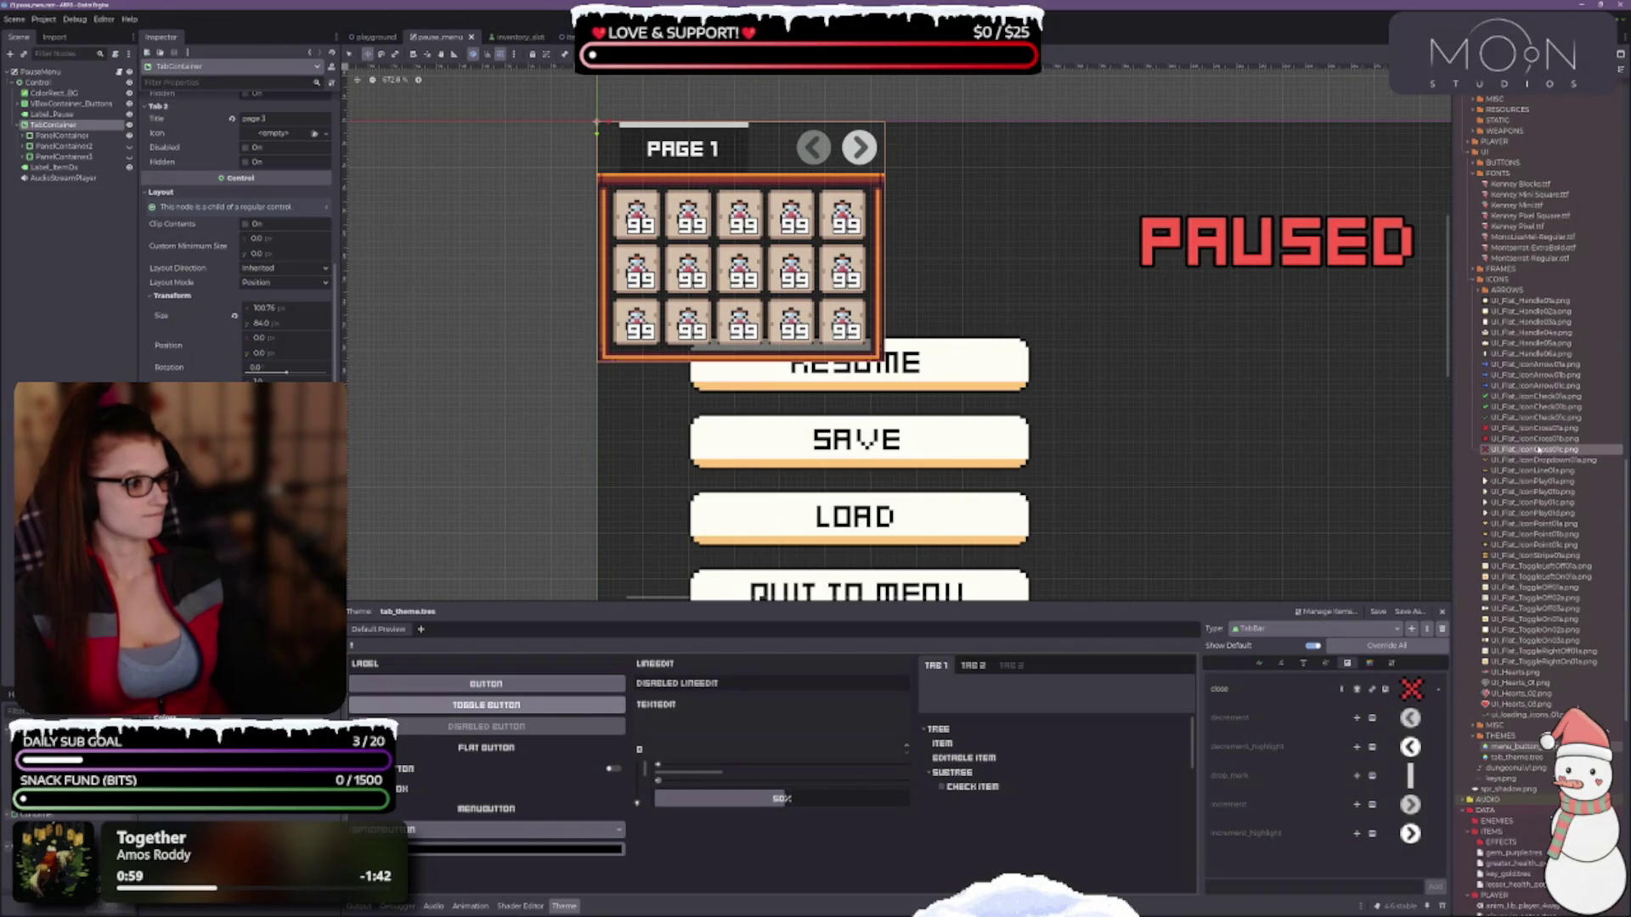
mouse_move(1529, 439)
left_mouse_down()
mouse_move(1529, 513)
mouse_move(1529, 479)
mouse_move(1414, 689)
left_mouse_up()
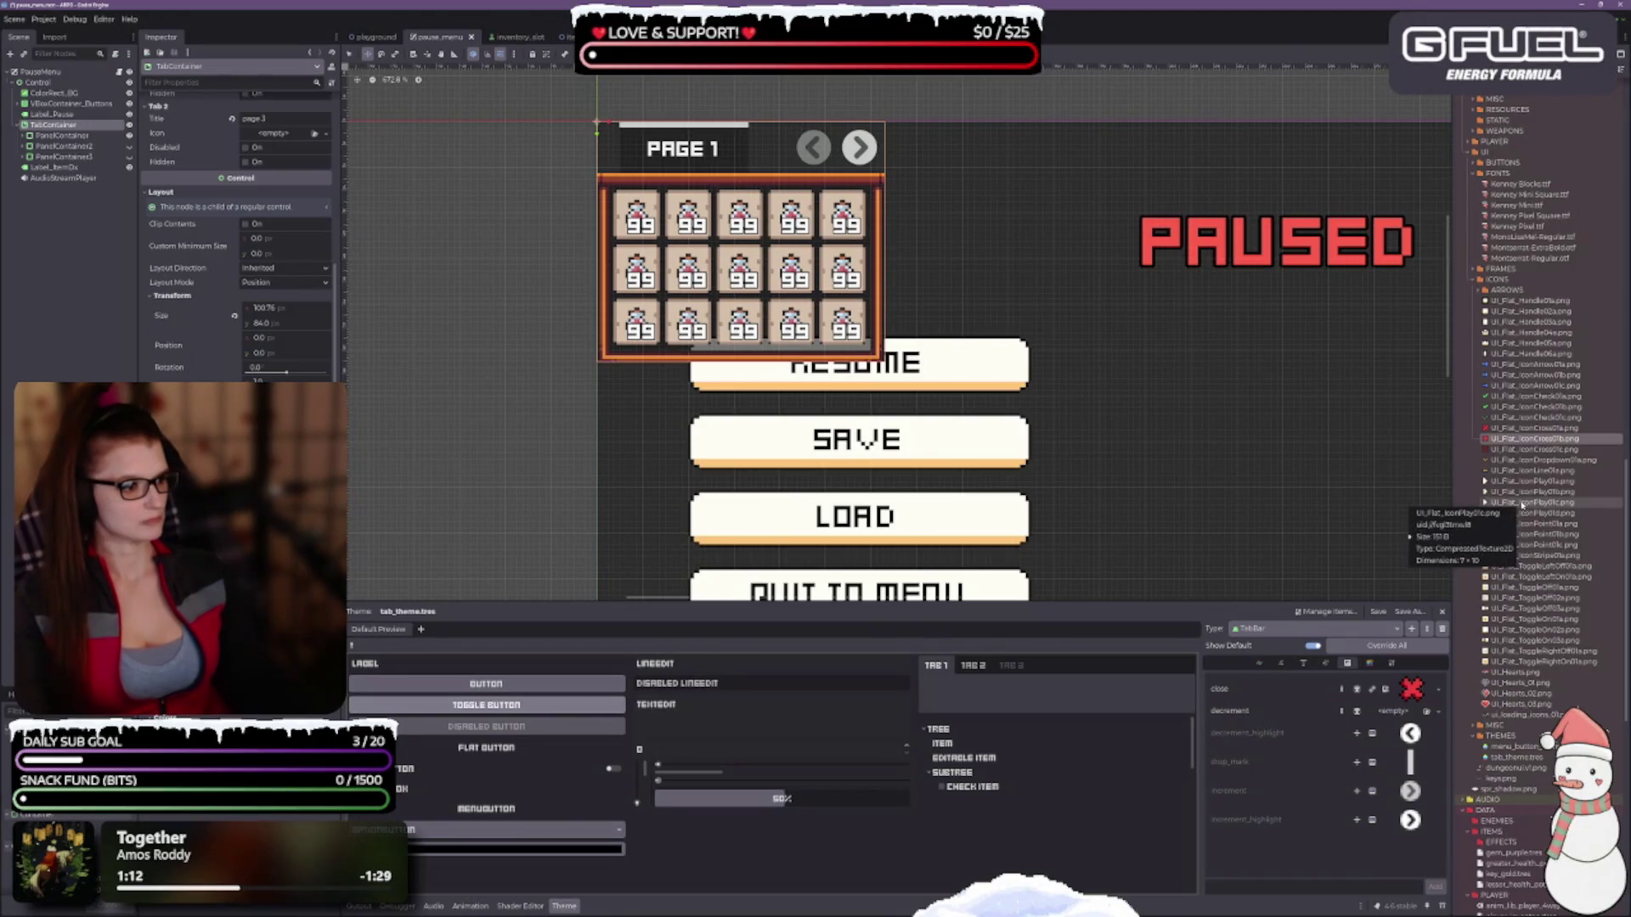
Assign UI_Flat_IconPlay01c.png as the TabBar decrement icon and inspect its texture.
left_click(1521, 502)
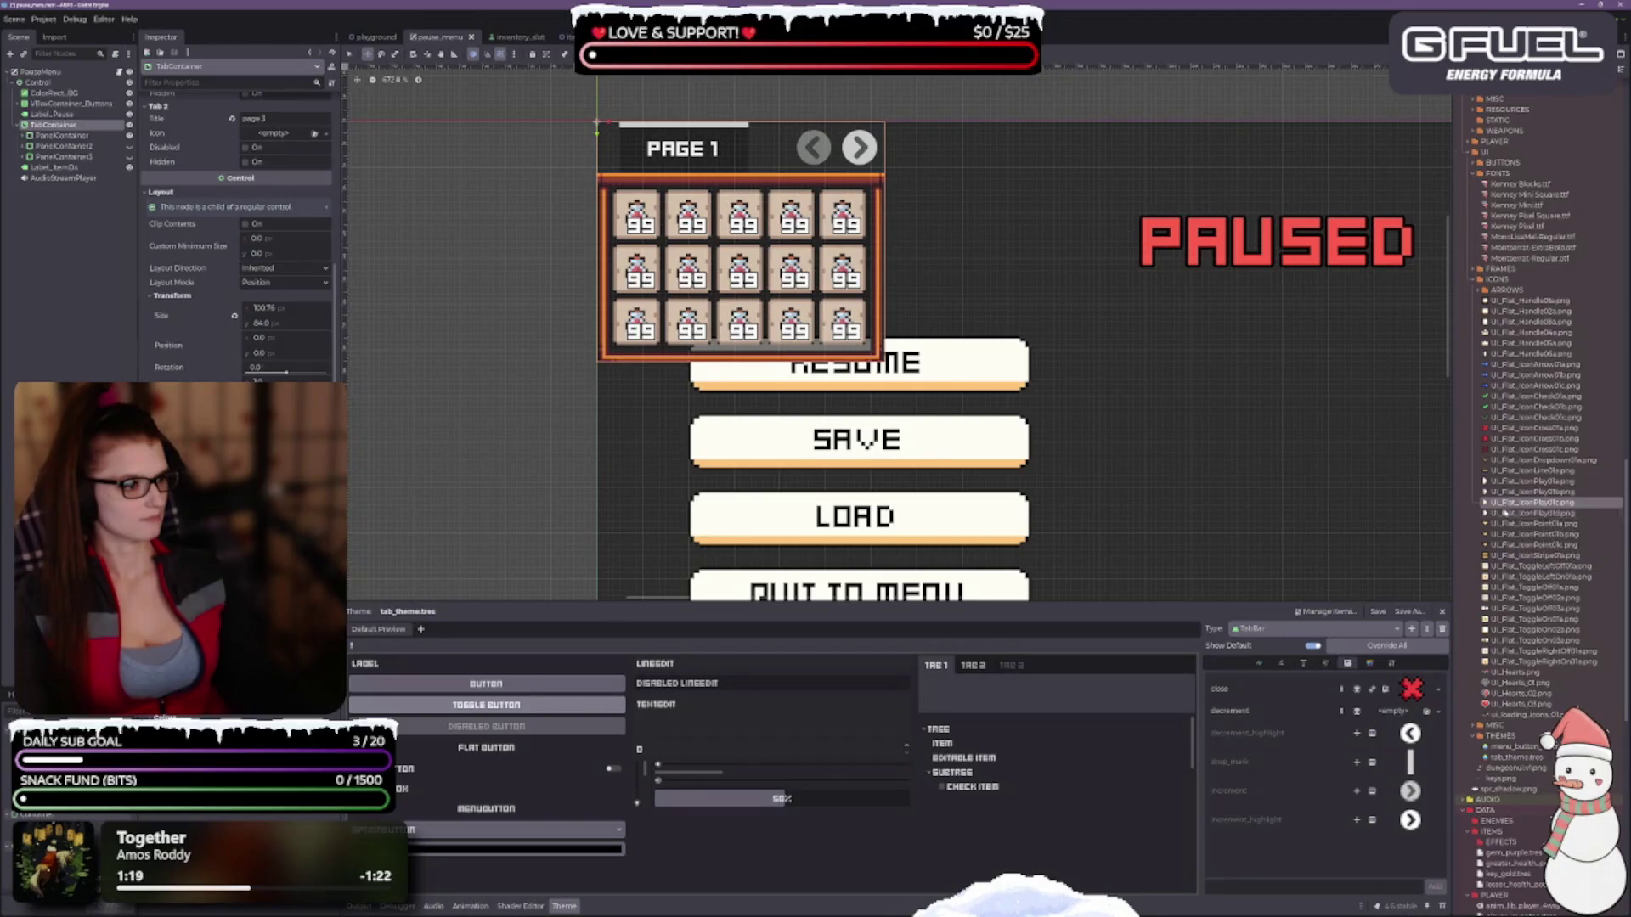
left_click_drag(1500, 505, 1410, 718)
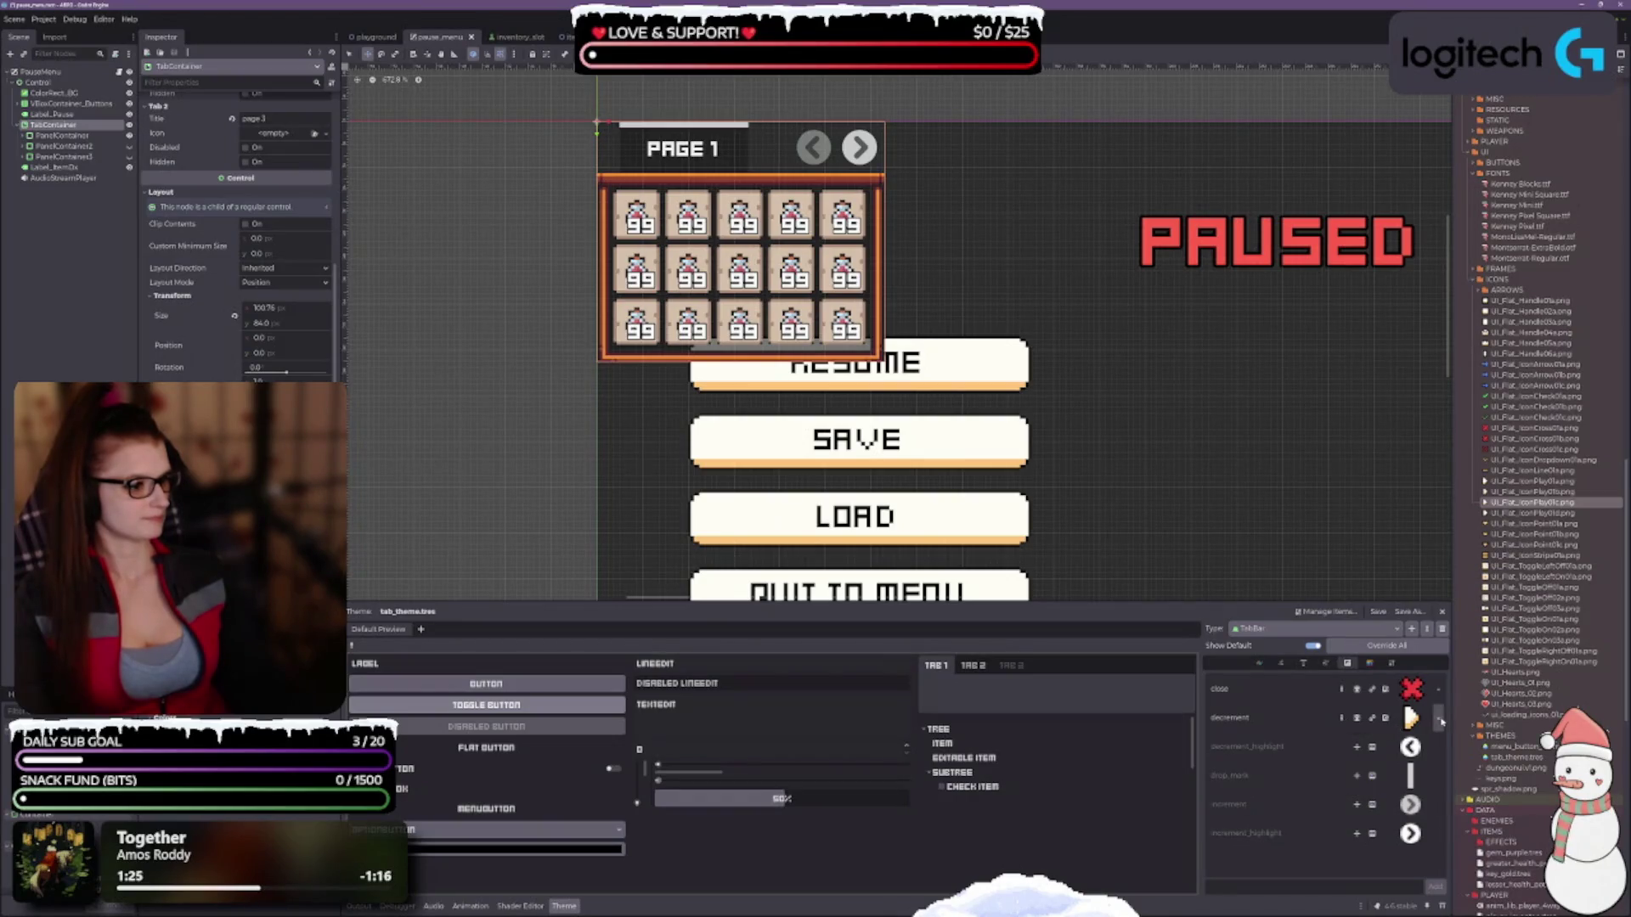
left_click(1410, 718)
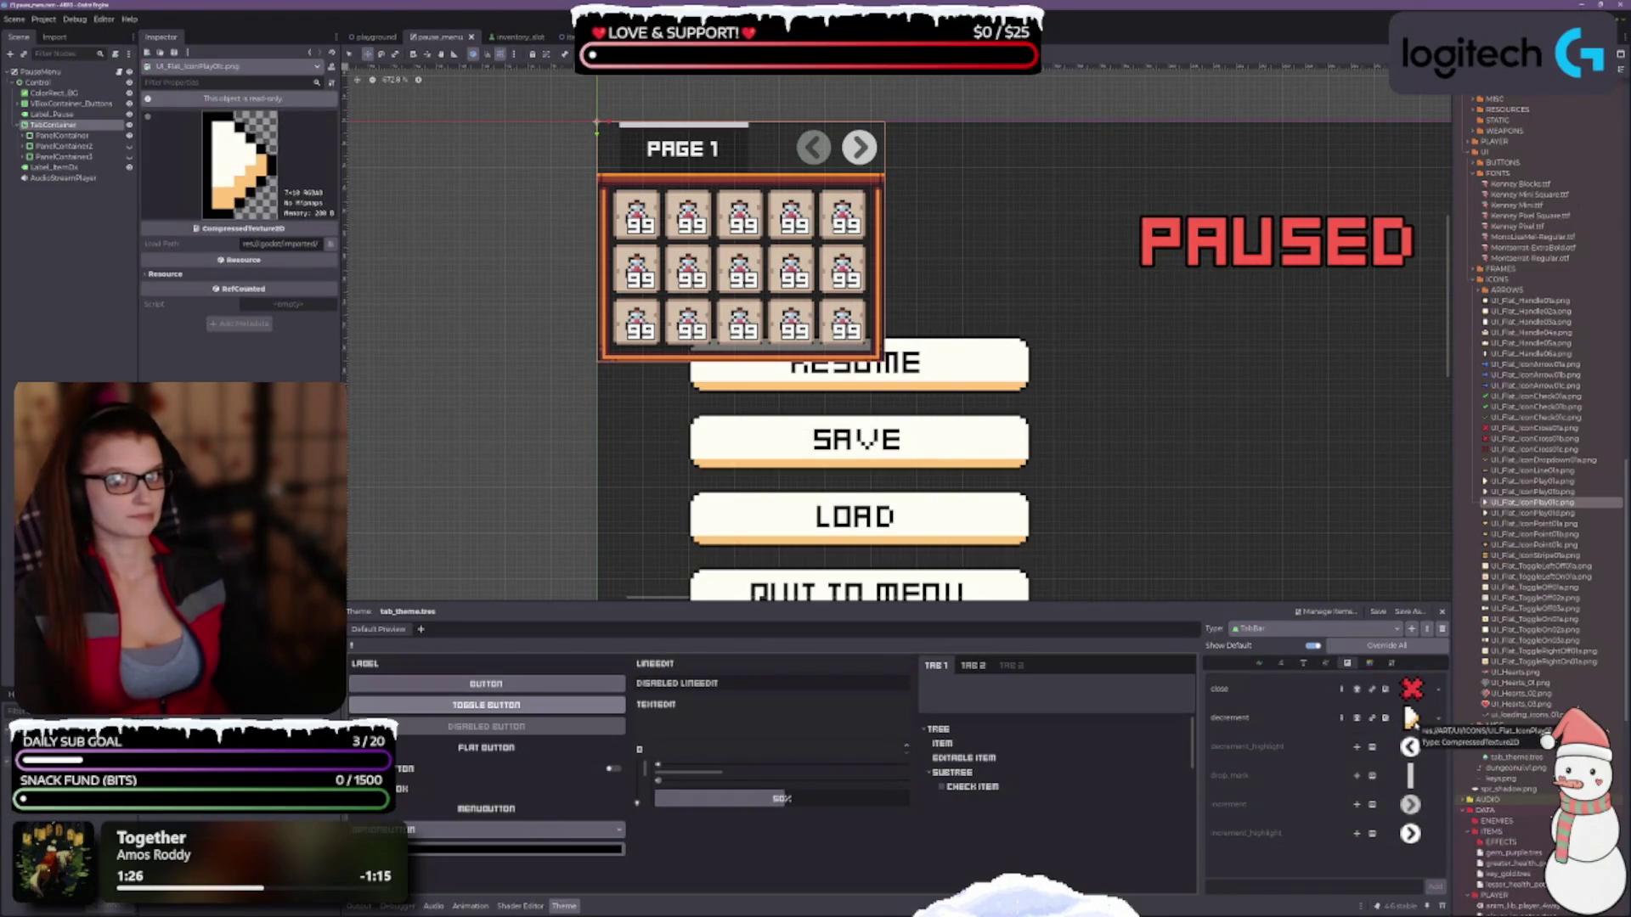
left_click(1441, 722)
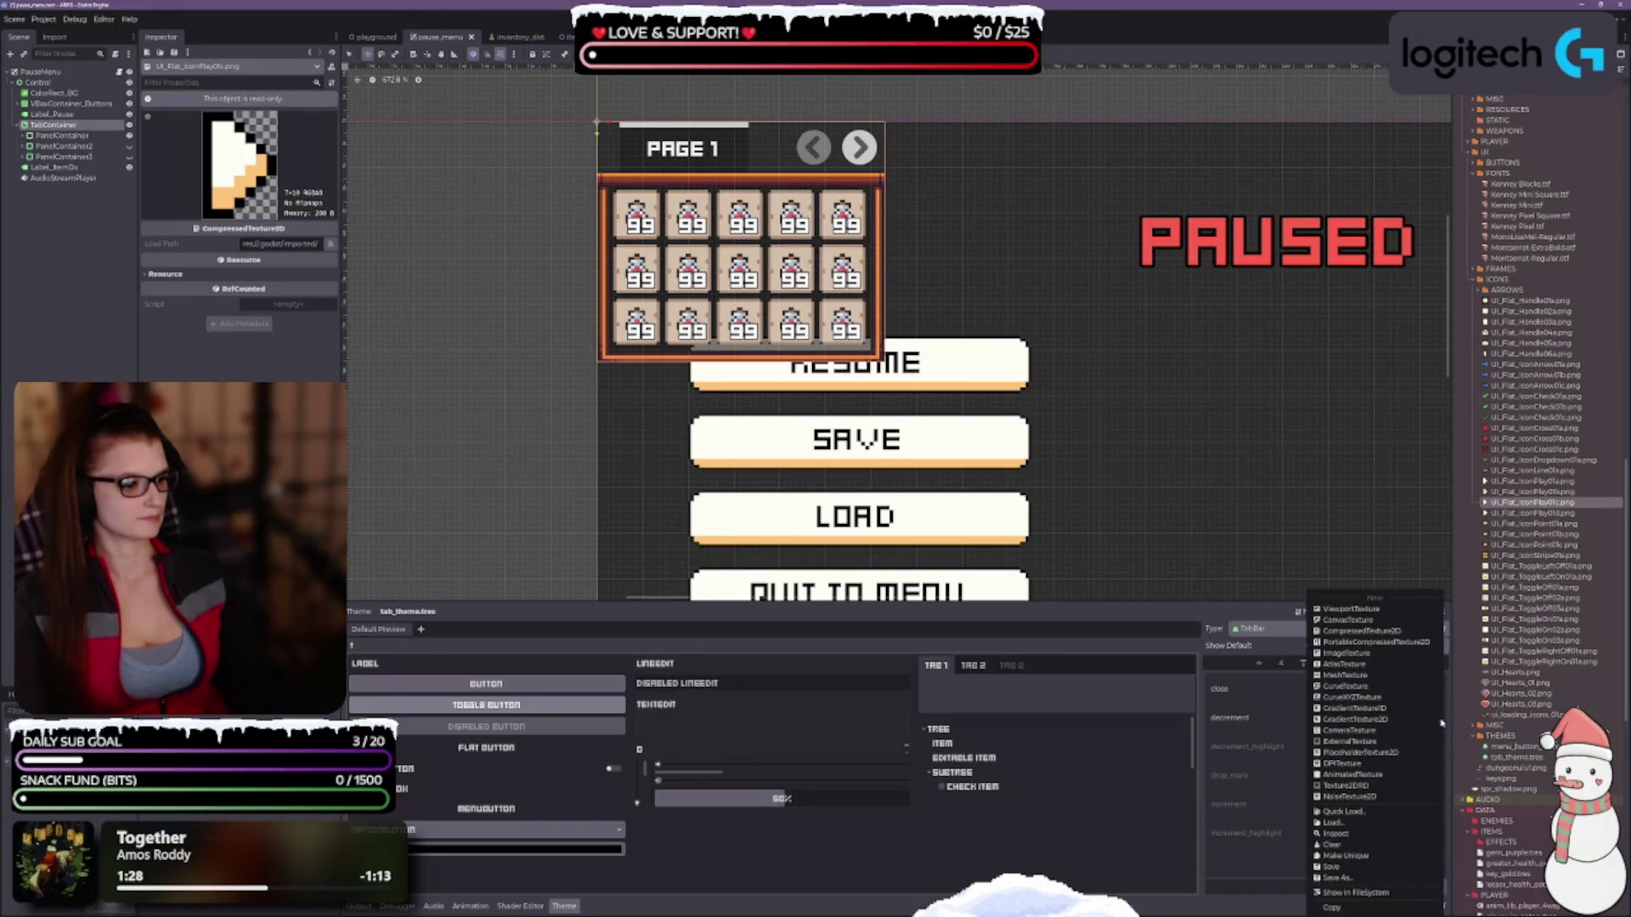
key("Escape")
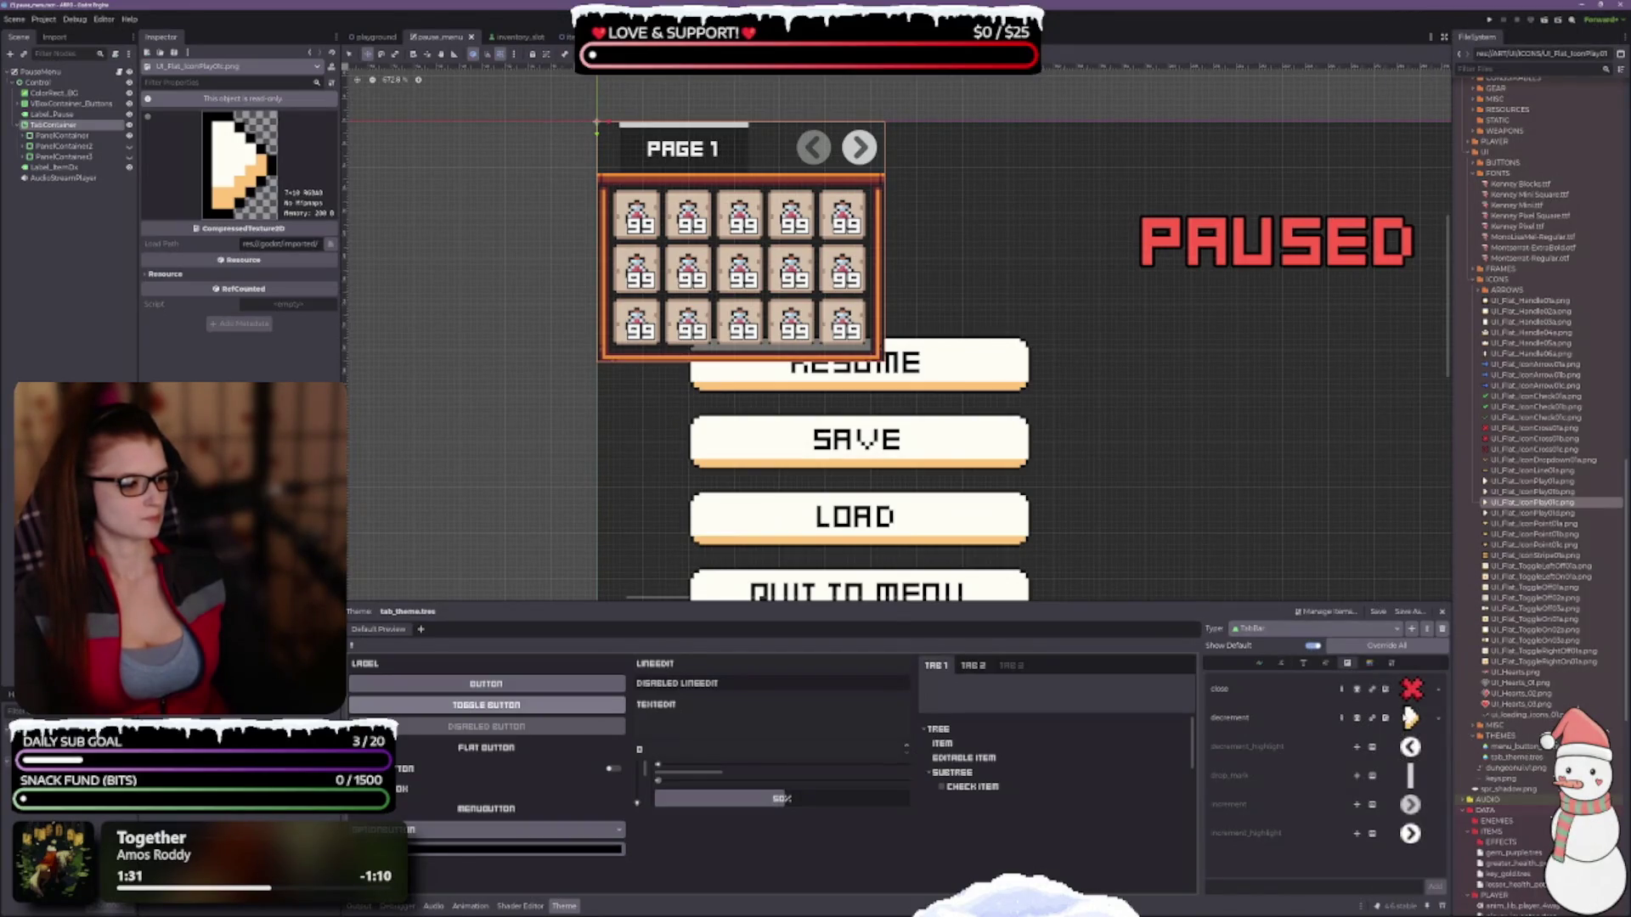
left_click(158, 275)
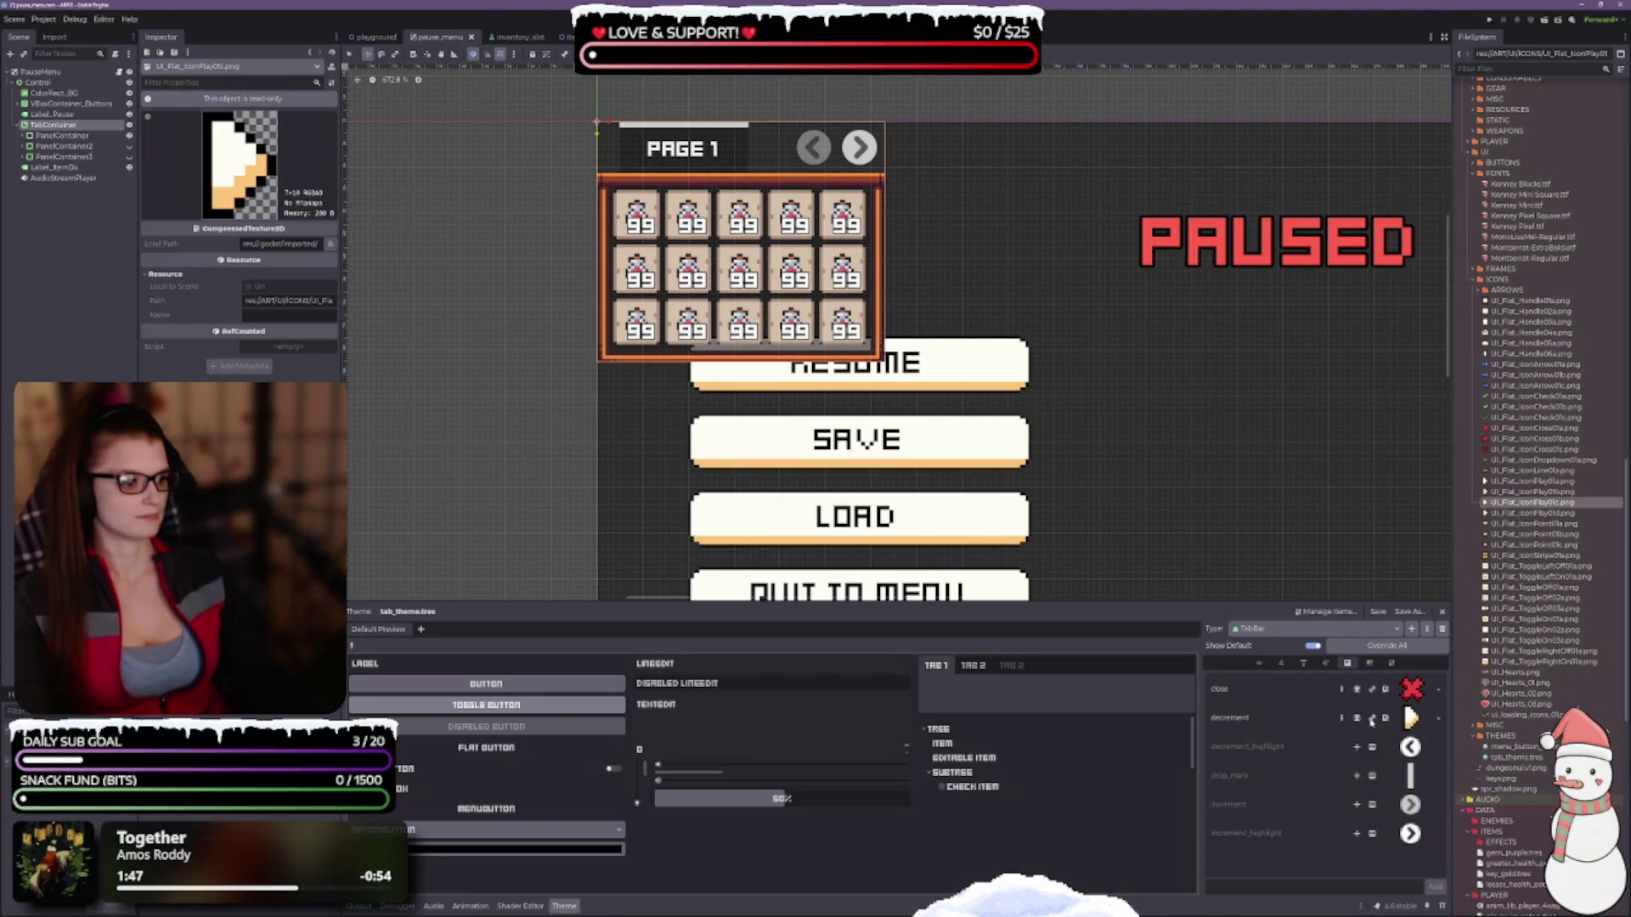
left_click(1371, 665)
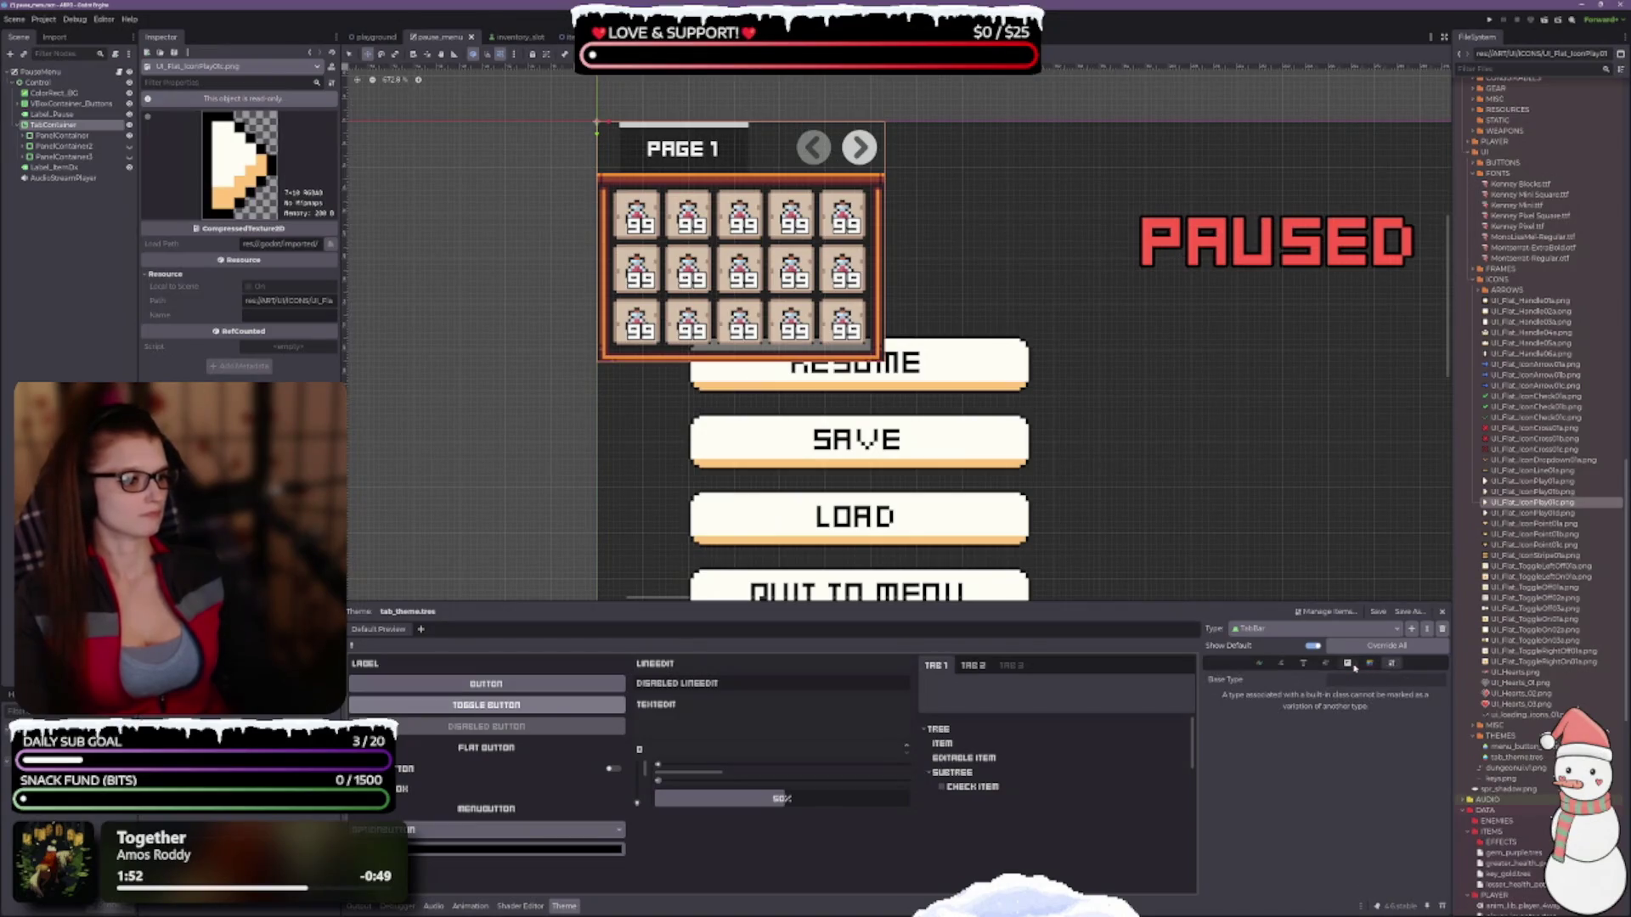
left_click(1348, 663)
left_click(1262, 664)
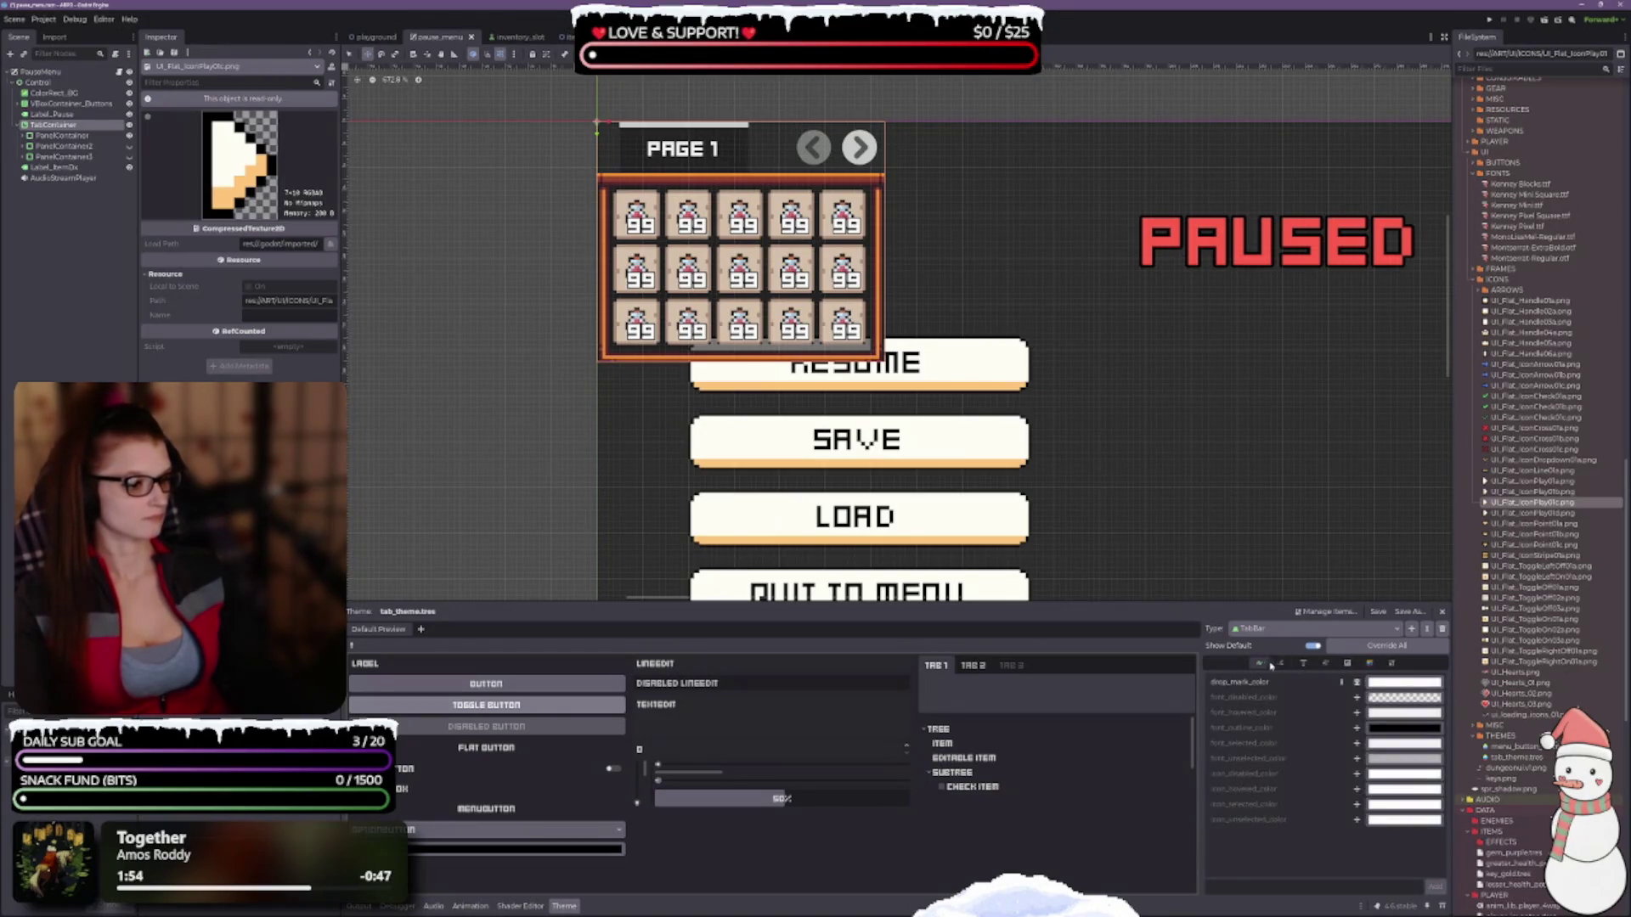
left_click(1282, 664)
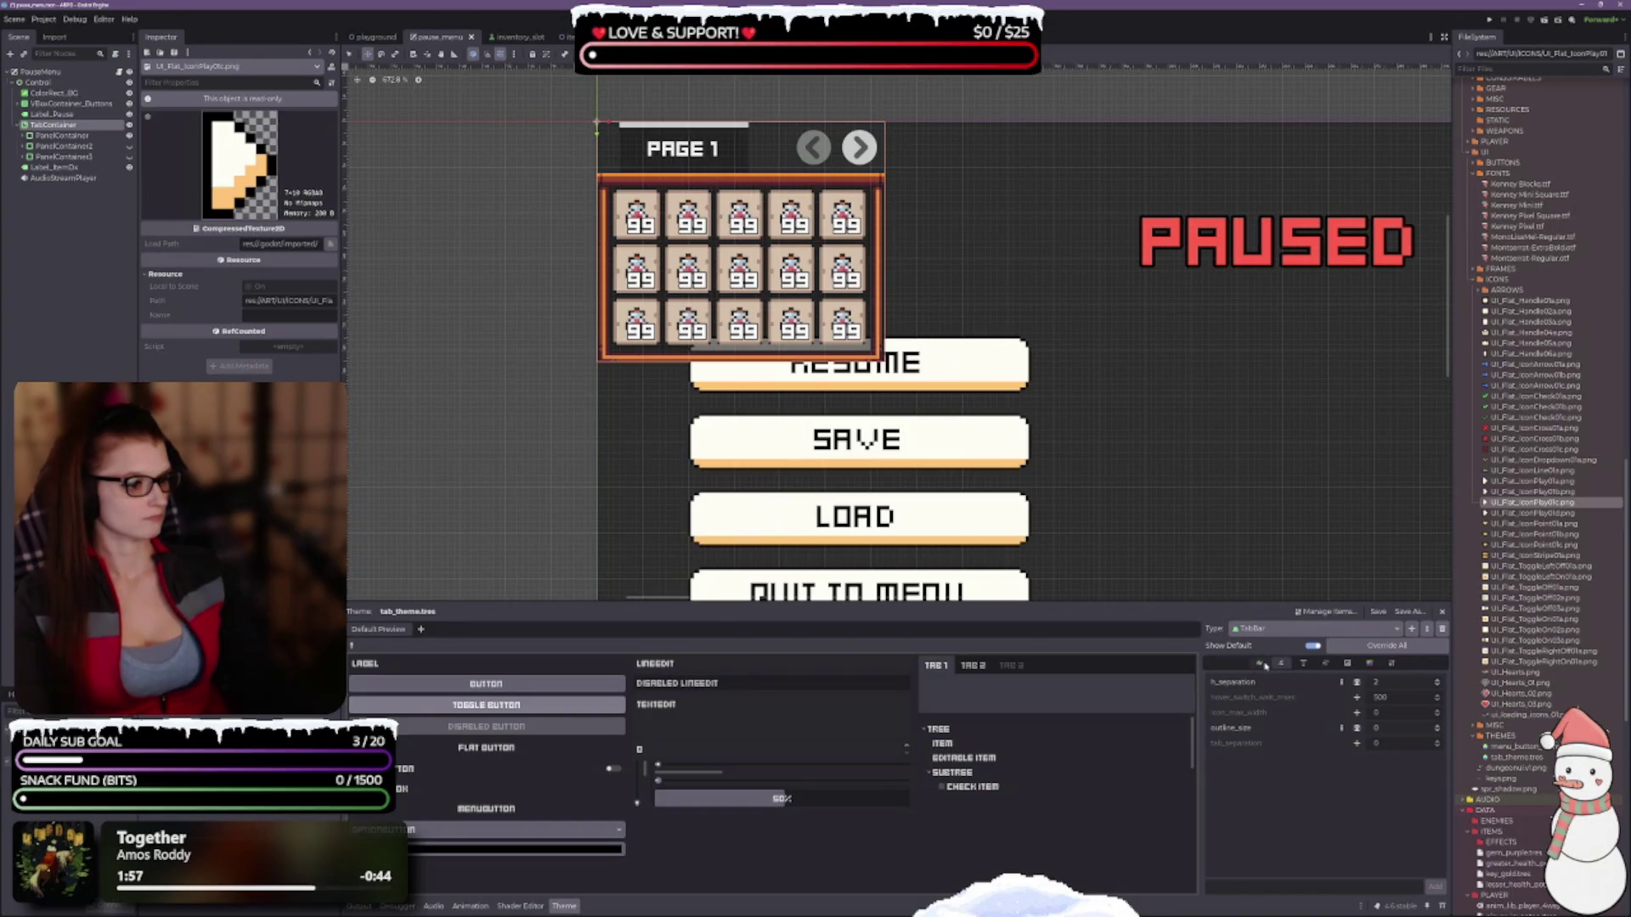
left_click(1262, 663)
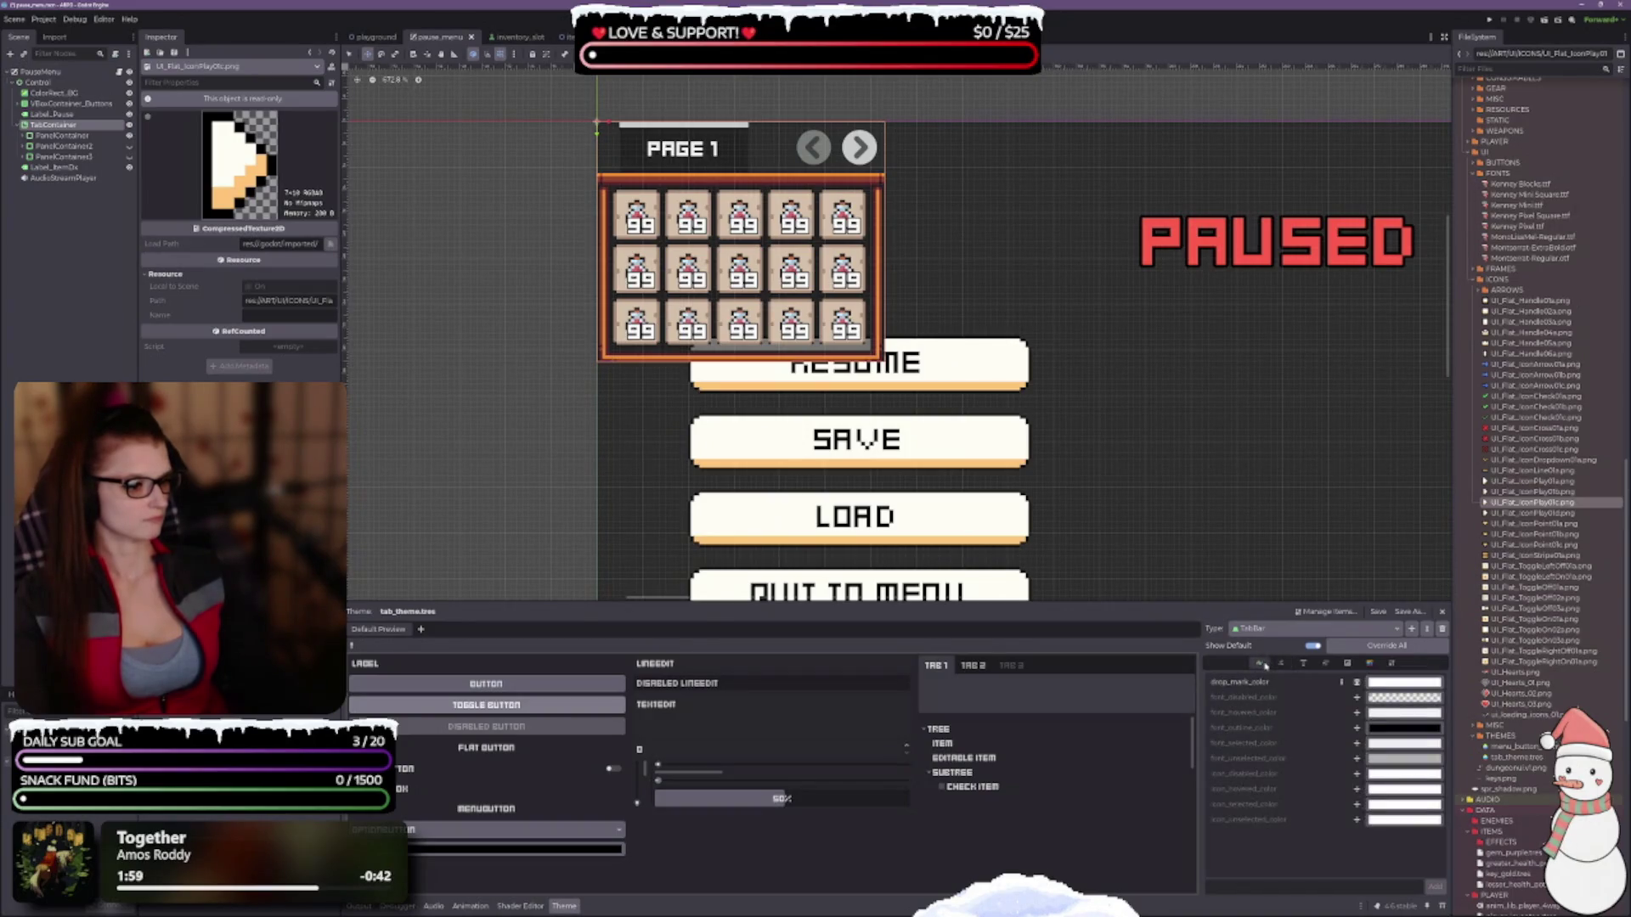
left_click(1349, 663)
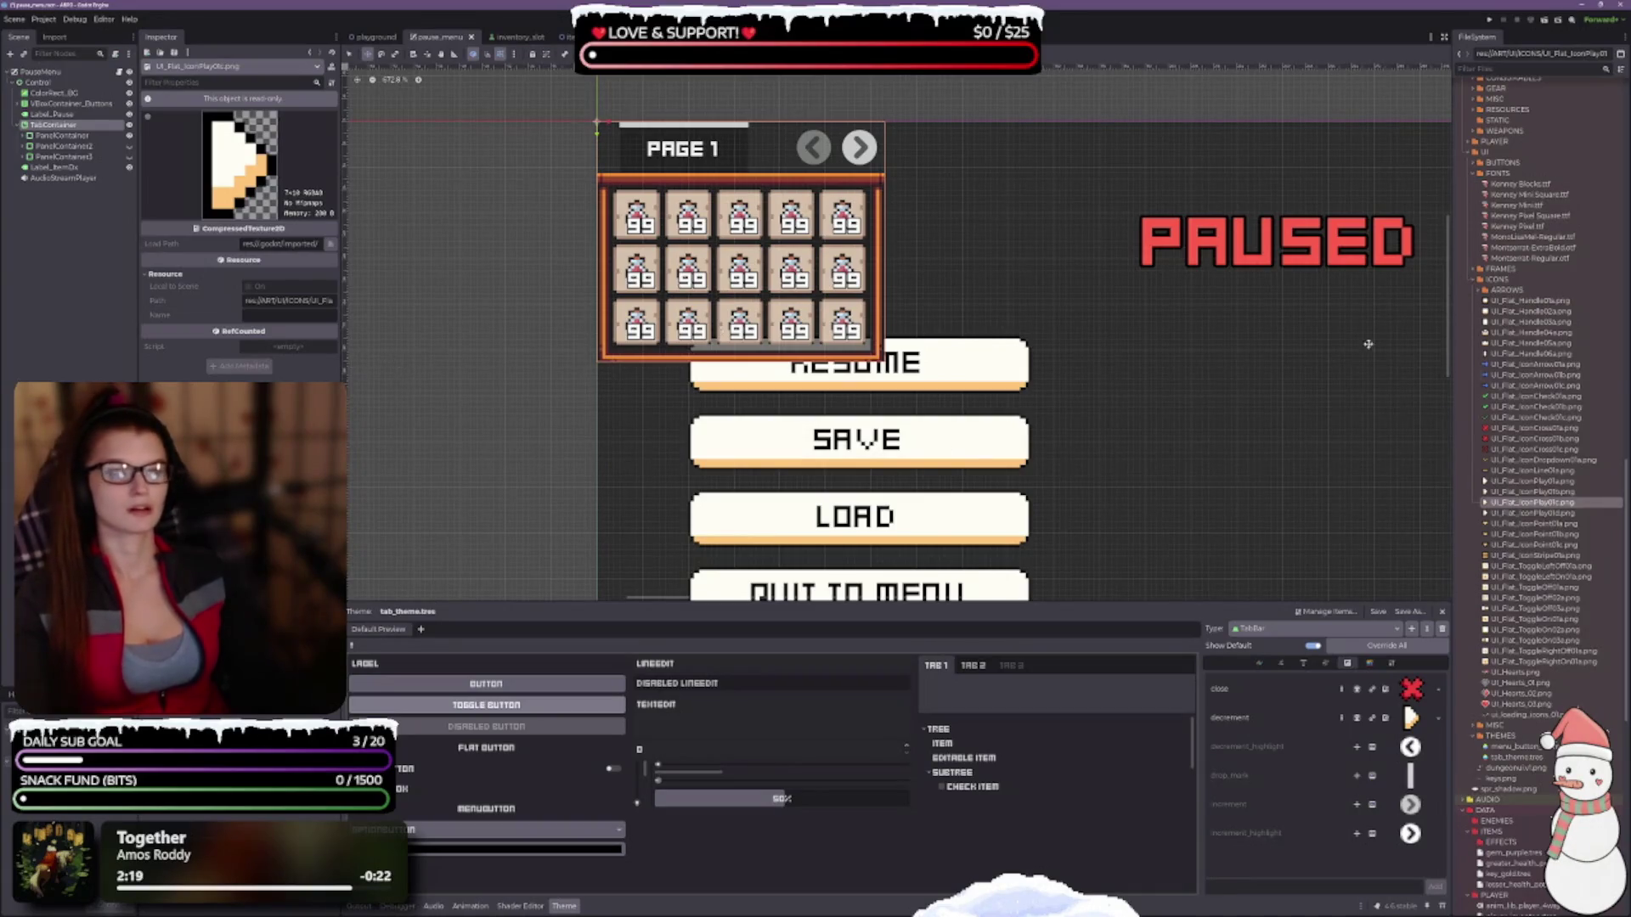
right_click(1537, 504)
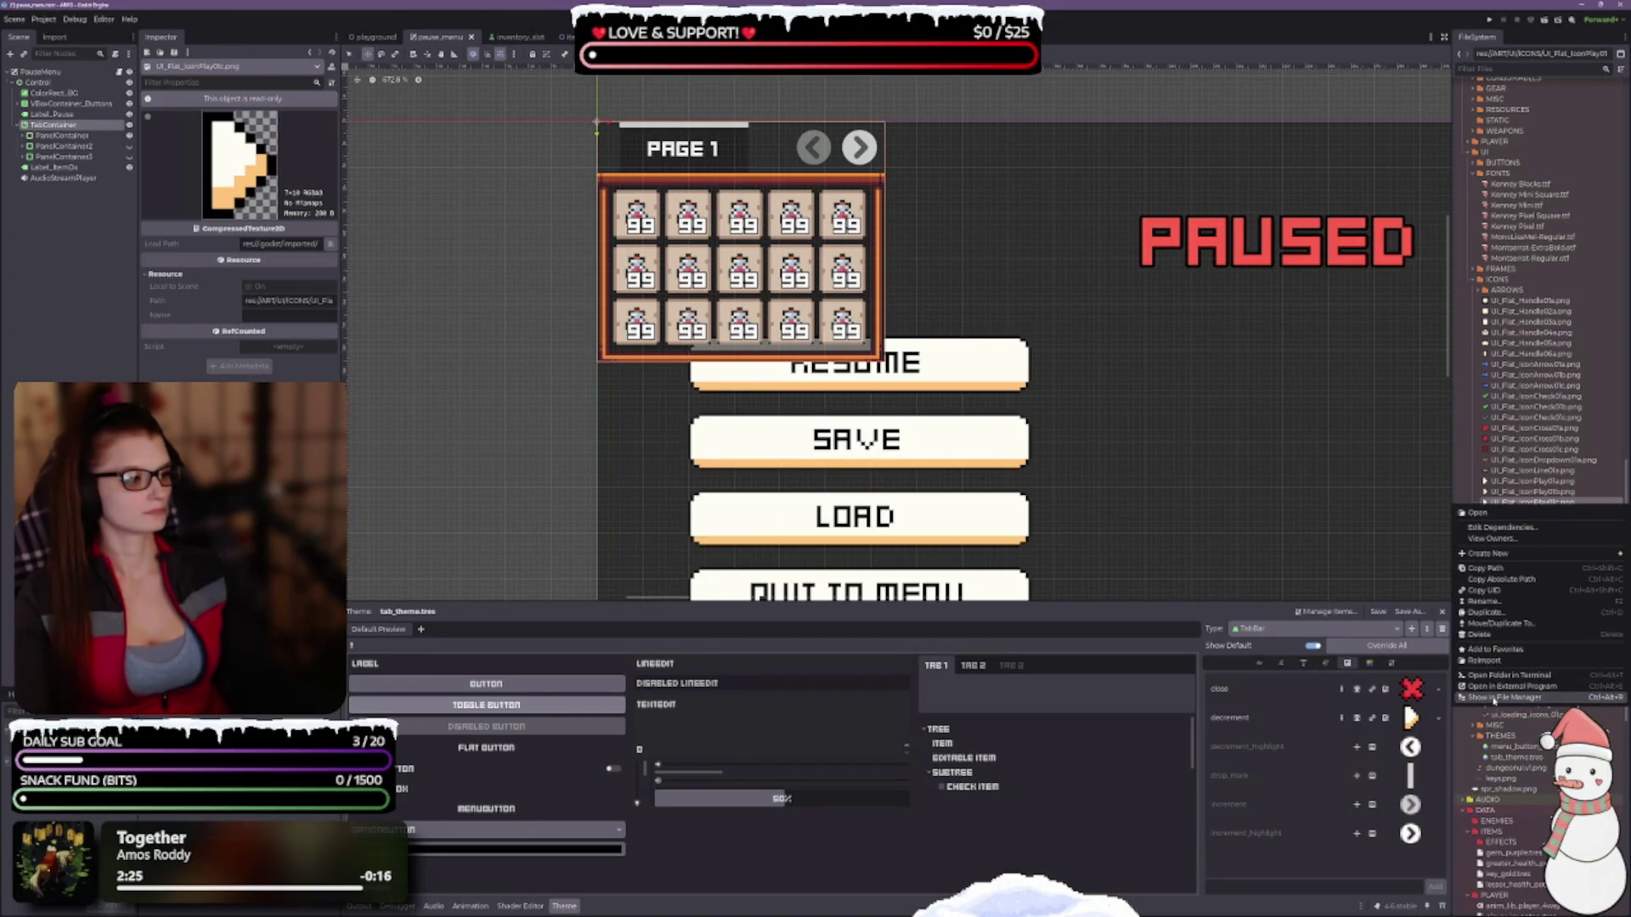
Show the icon PNG in the system file manager, then browse ARROWS and expand MISC.
left_click(1493, 698)
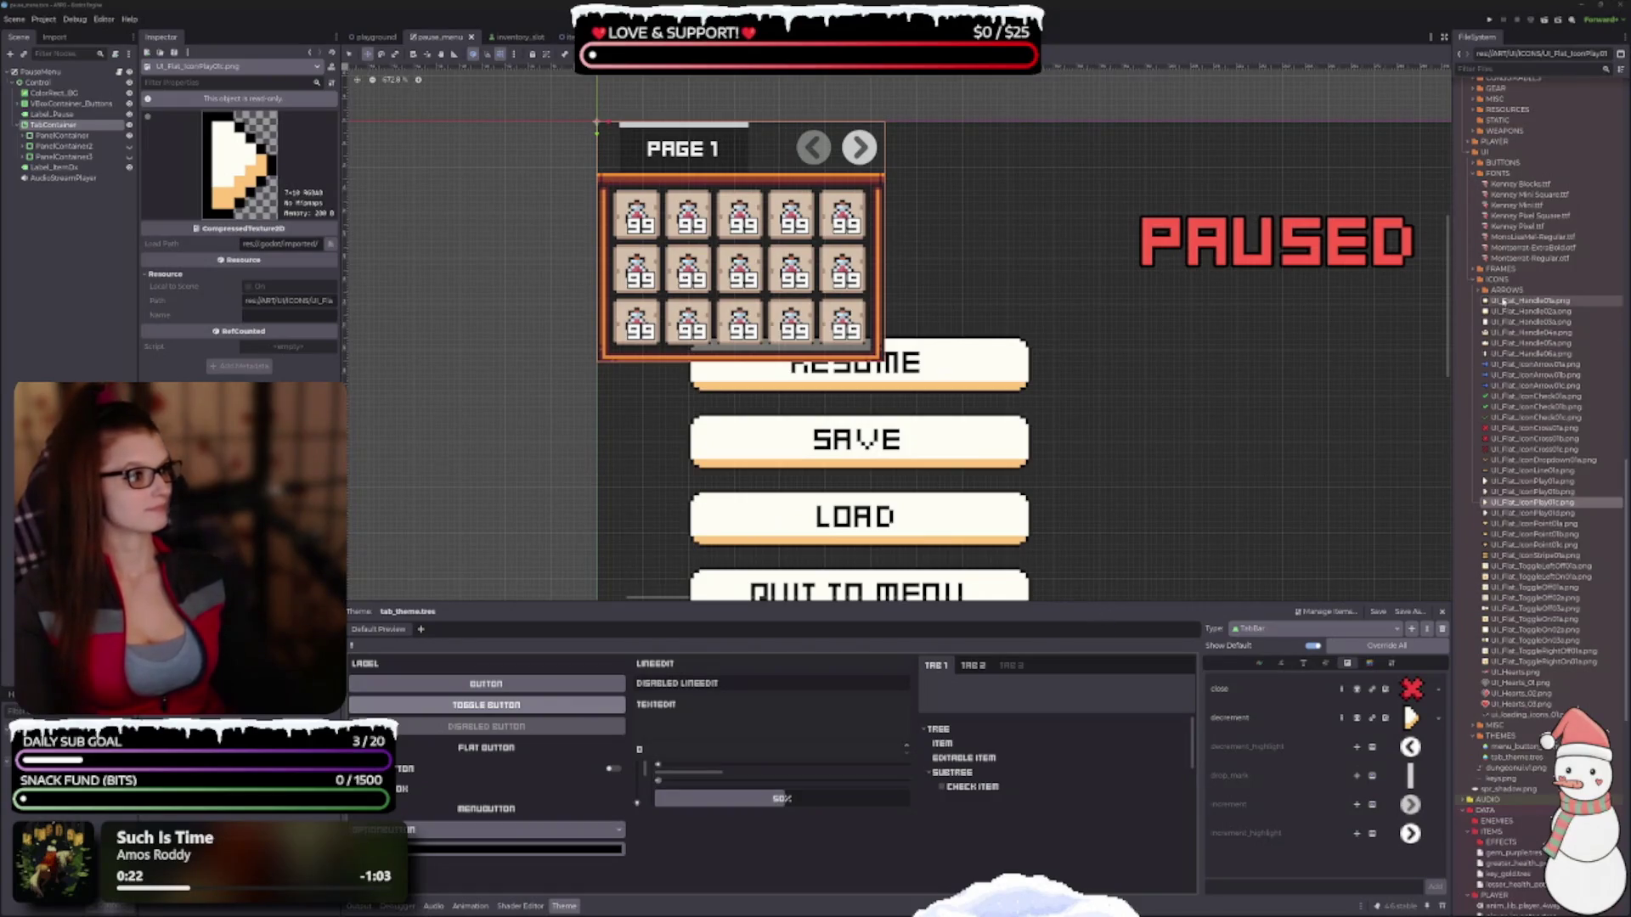
left_click(1478, 292)
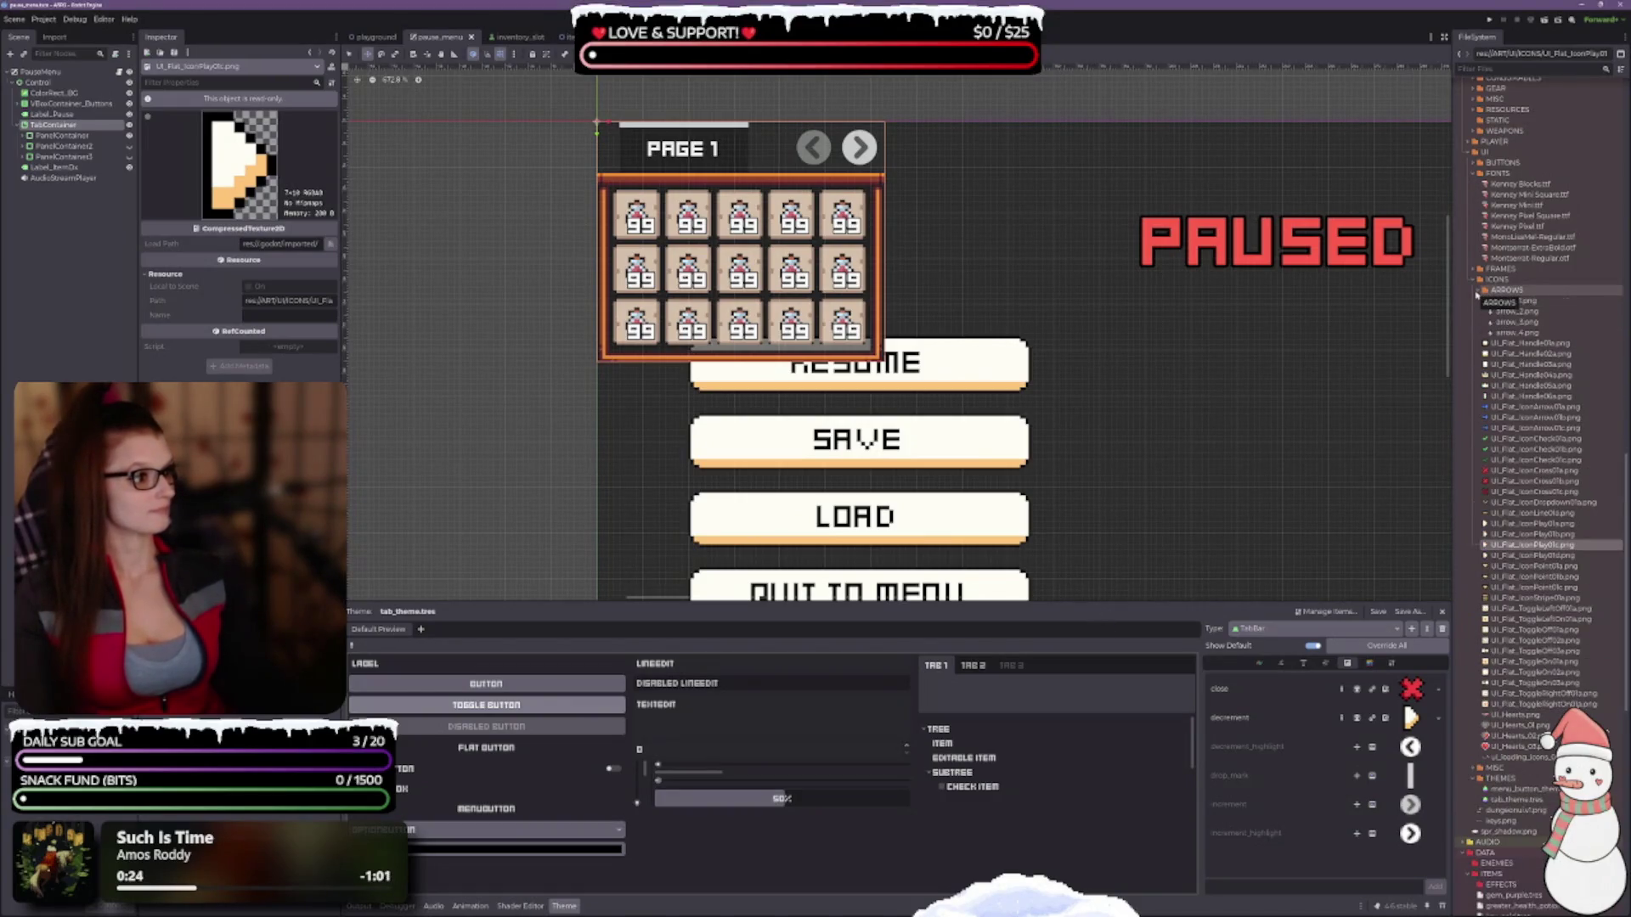
left_click(1478, 292)
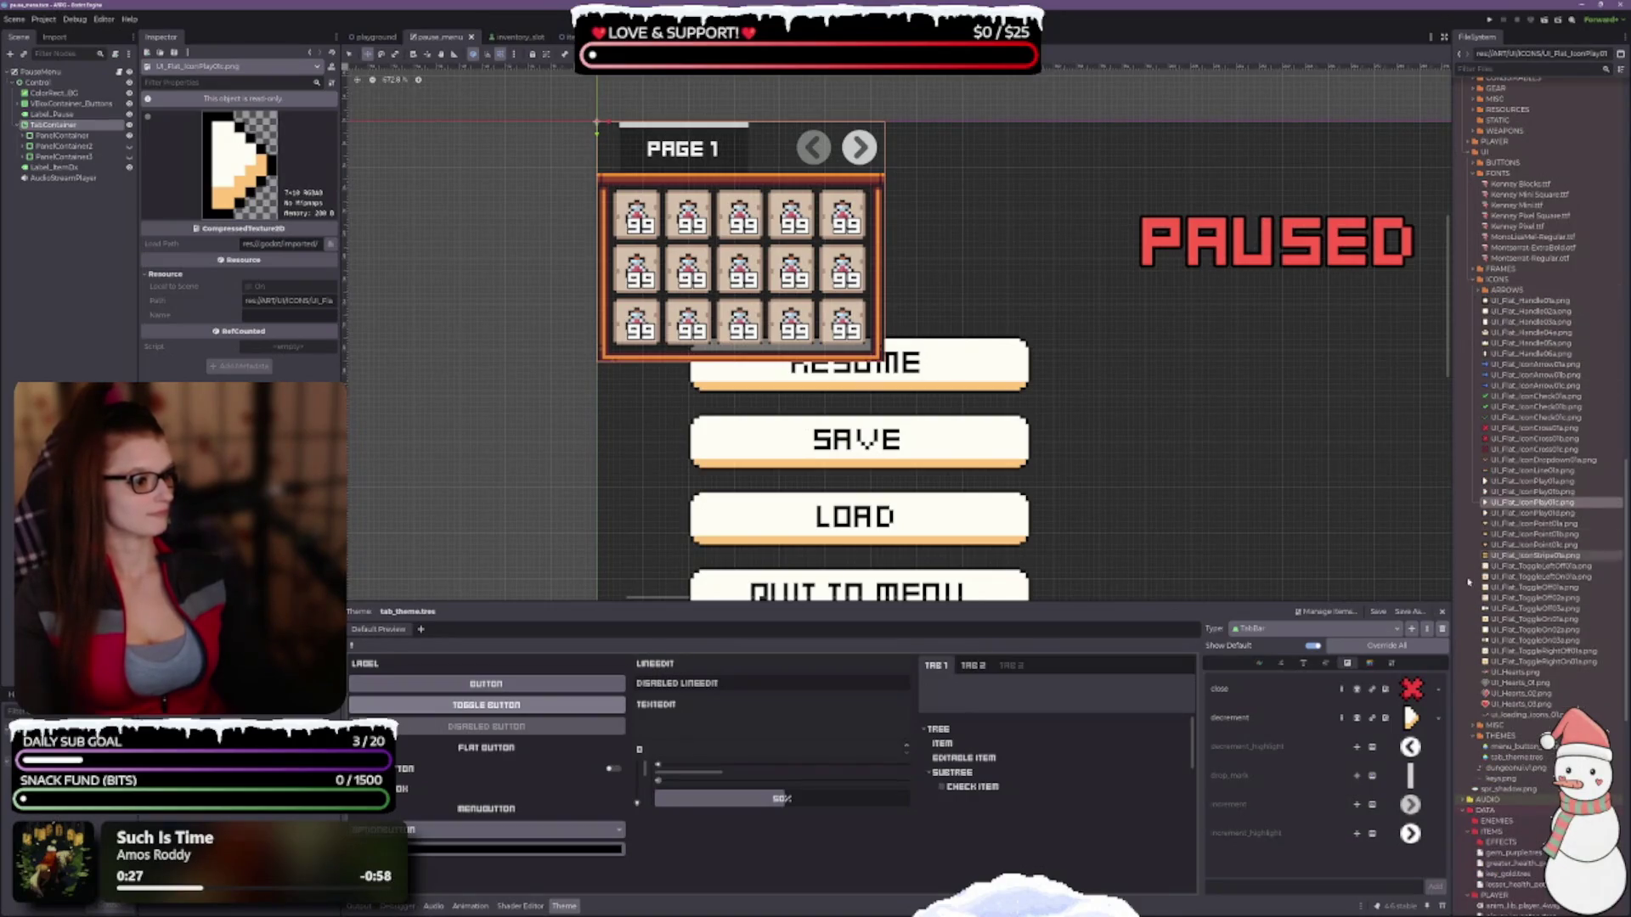
left_click(1474, 726)
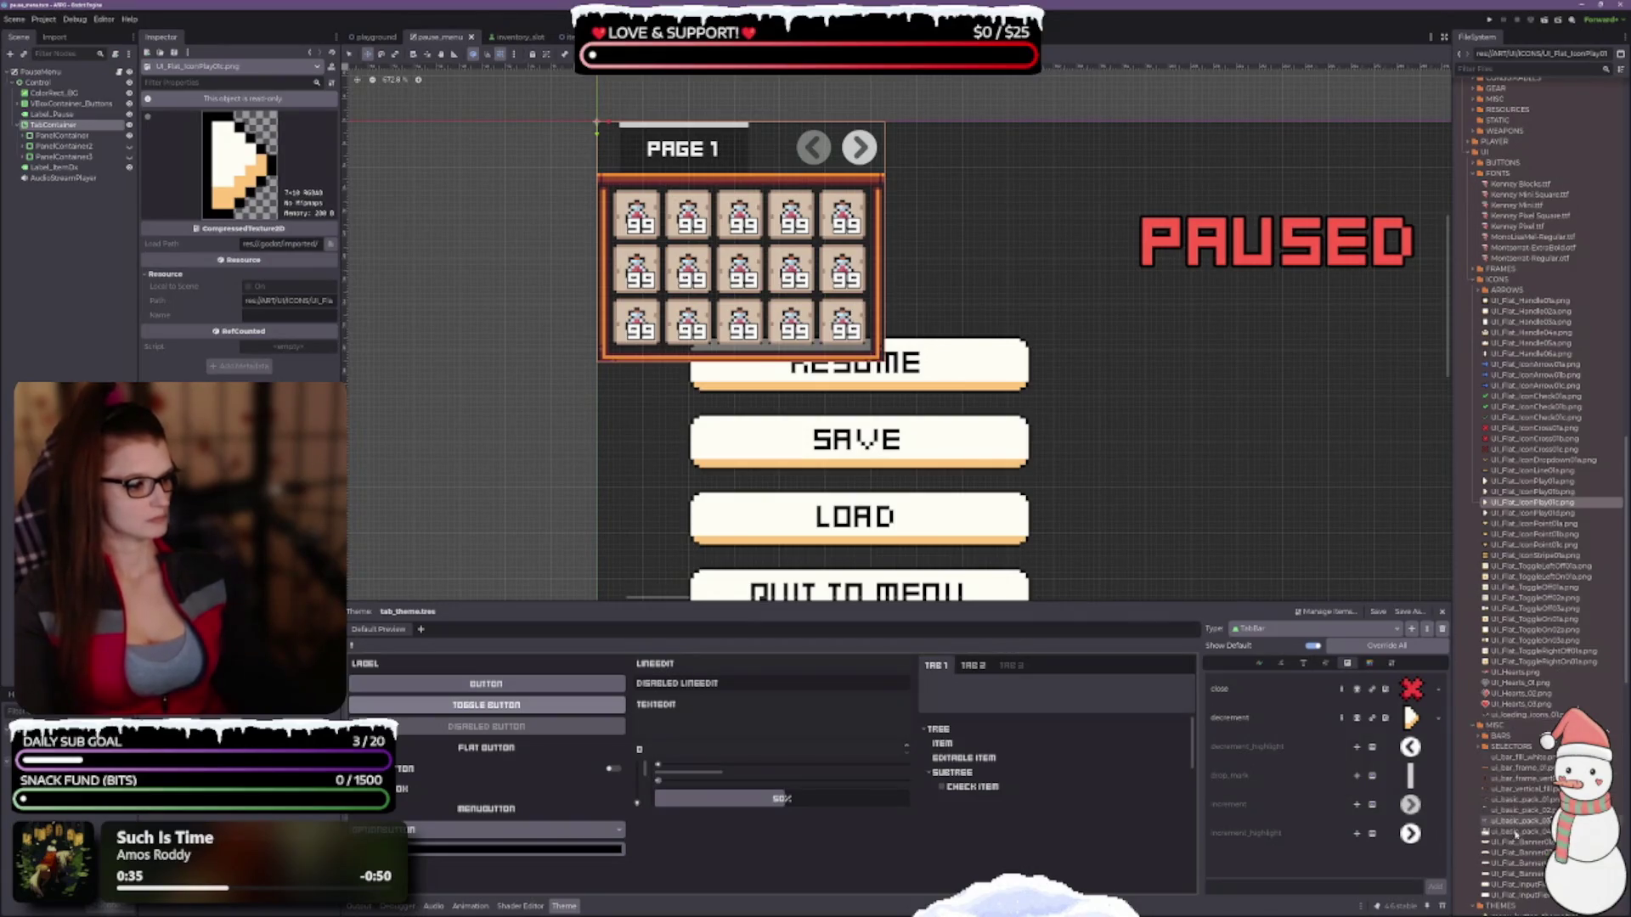
mouse_move(1531, 801)
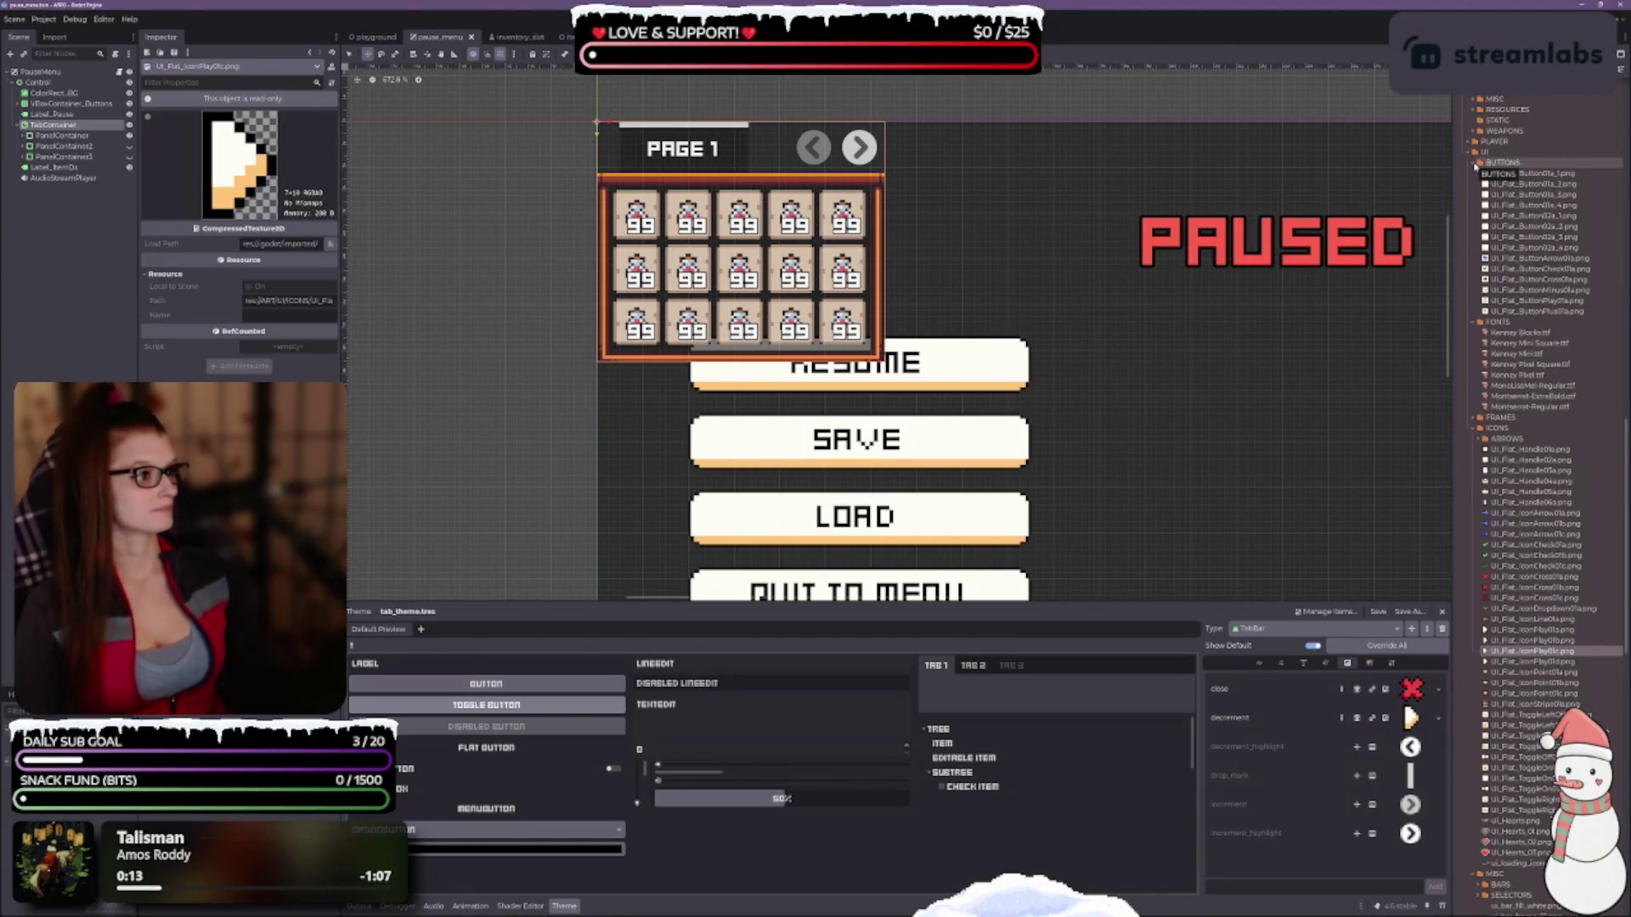
Expand the FRAMES folder to list the UI_Flat frame and frame-slot images.
left_click(1475, 269)
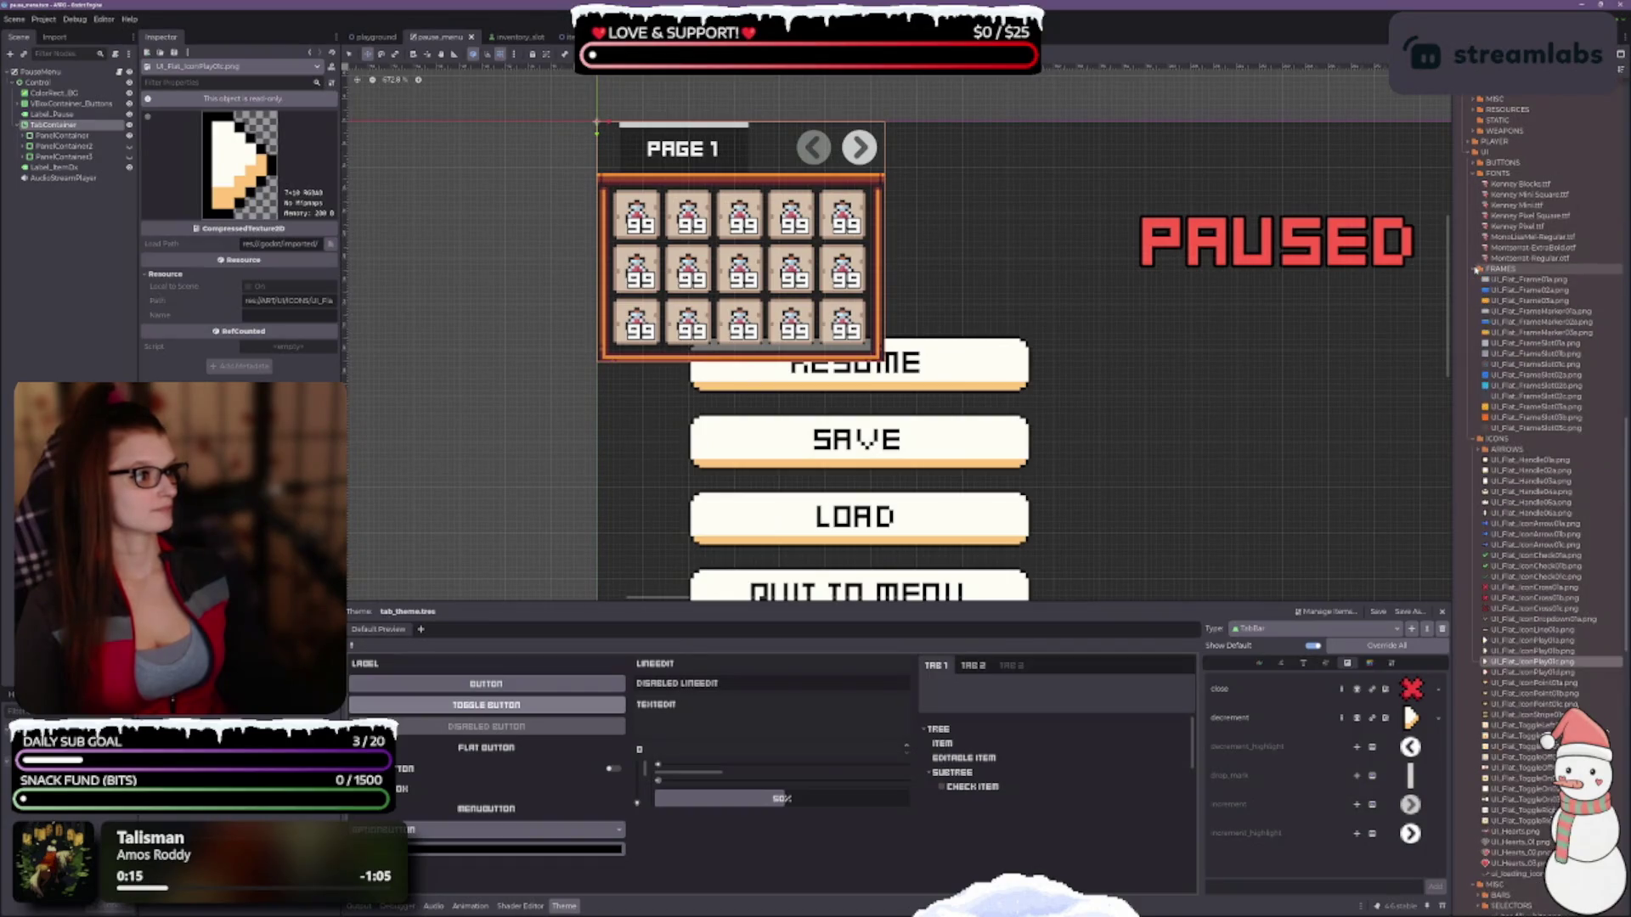
Collapse FRAMES, open SELECTORS, browse BARS, and revert the decrement icon to default.
left_click(1475, 269)
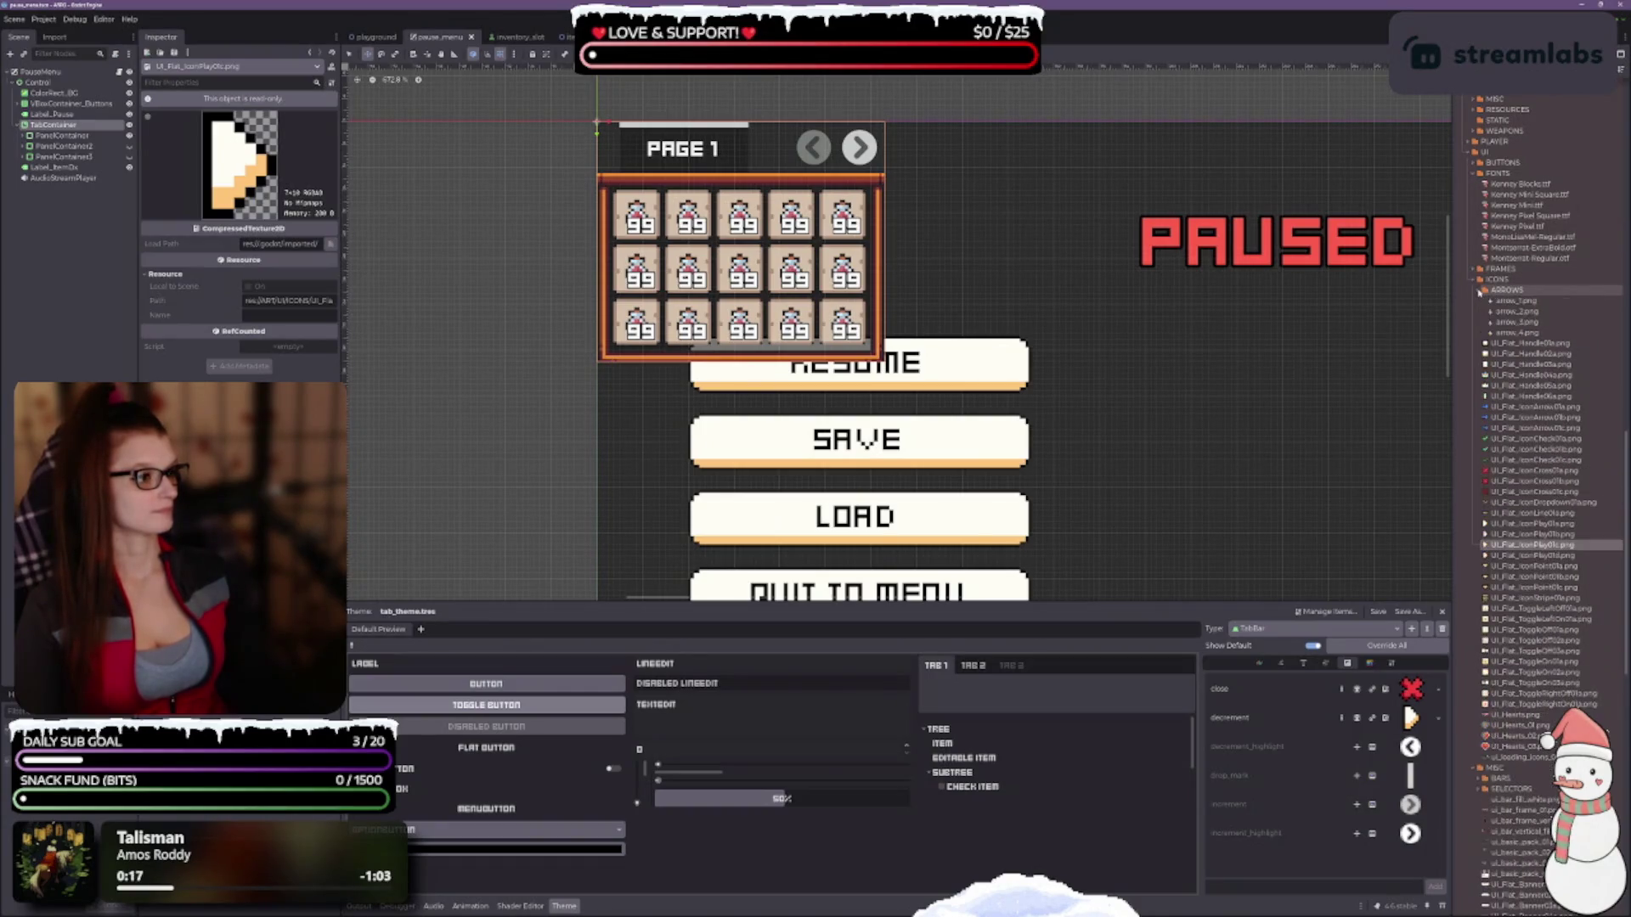
scroll(1499, 407, "down", 5)
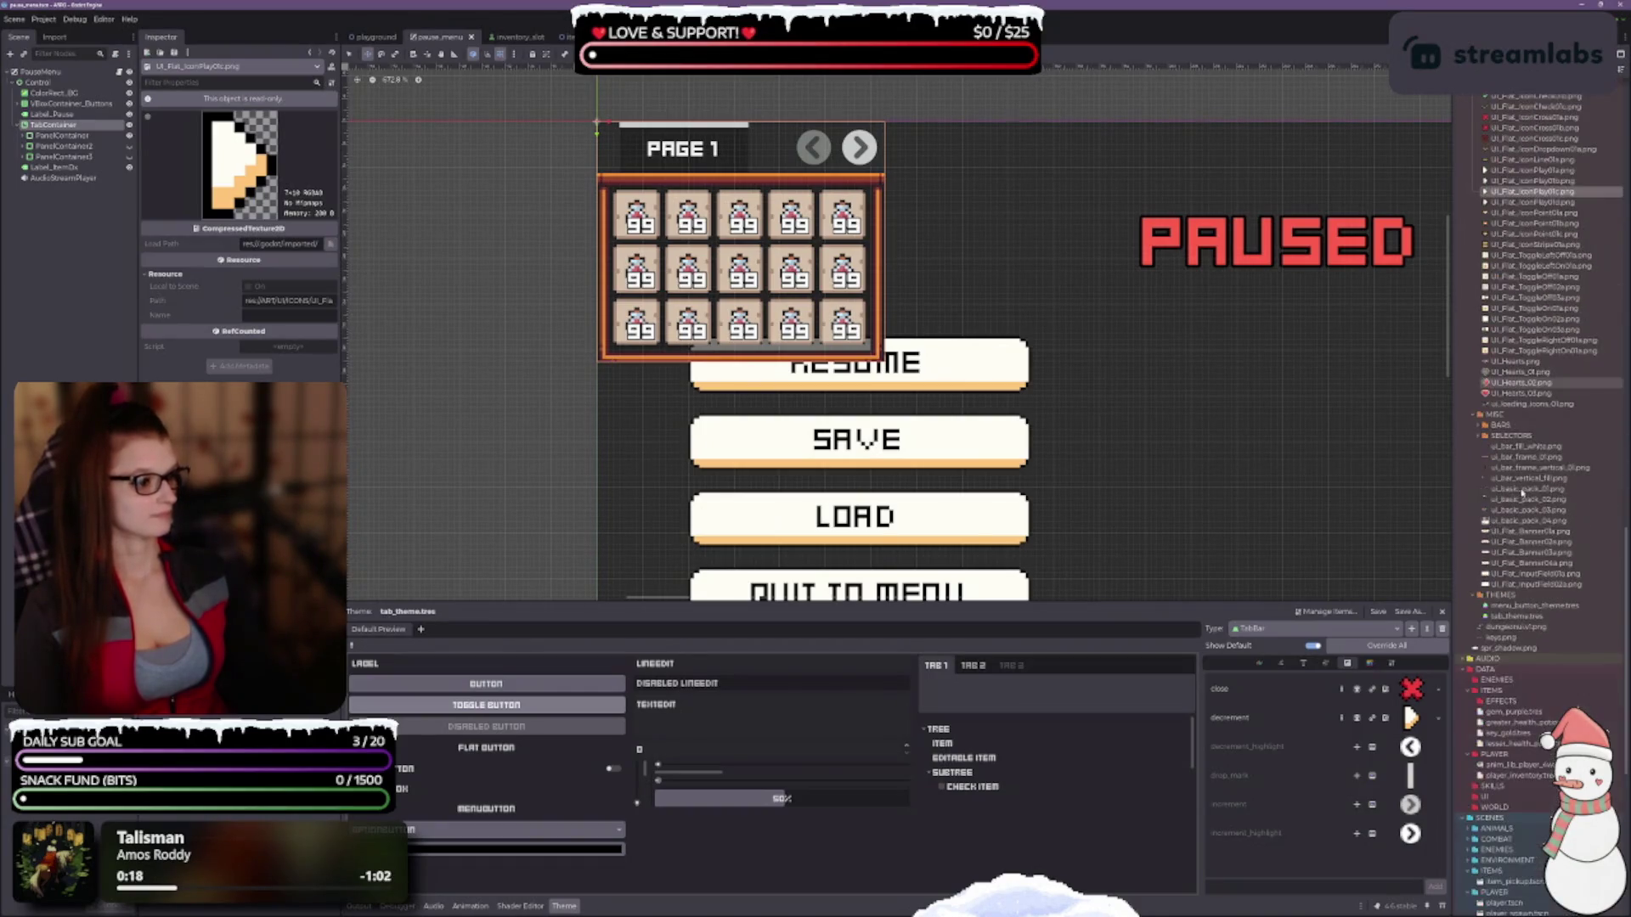
left_click(1482, 437)
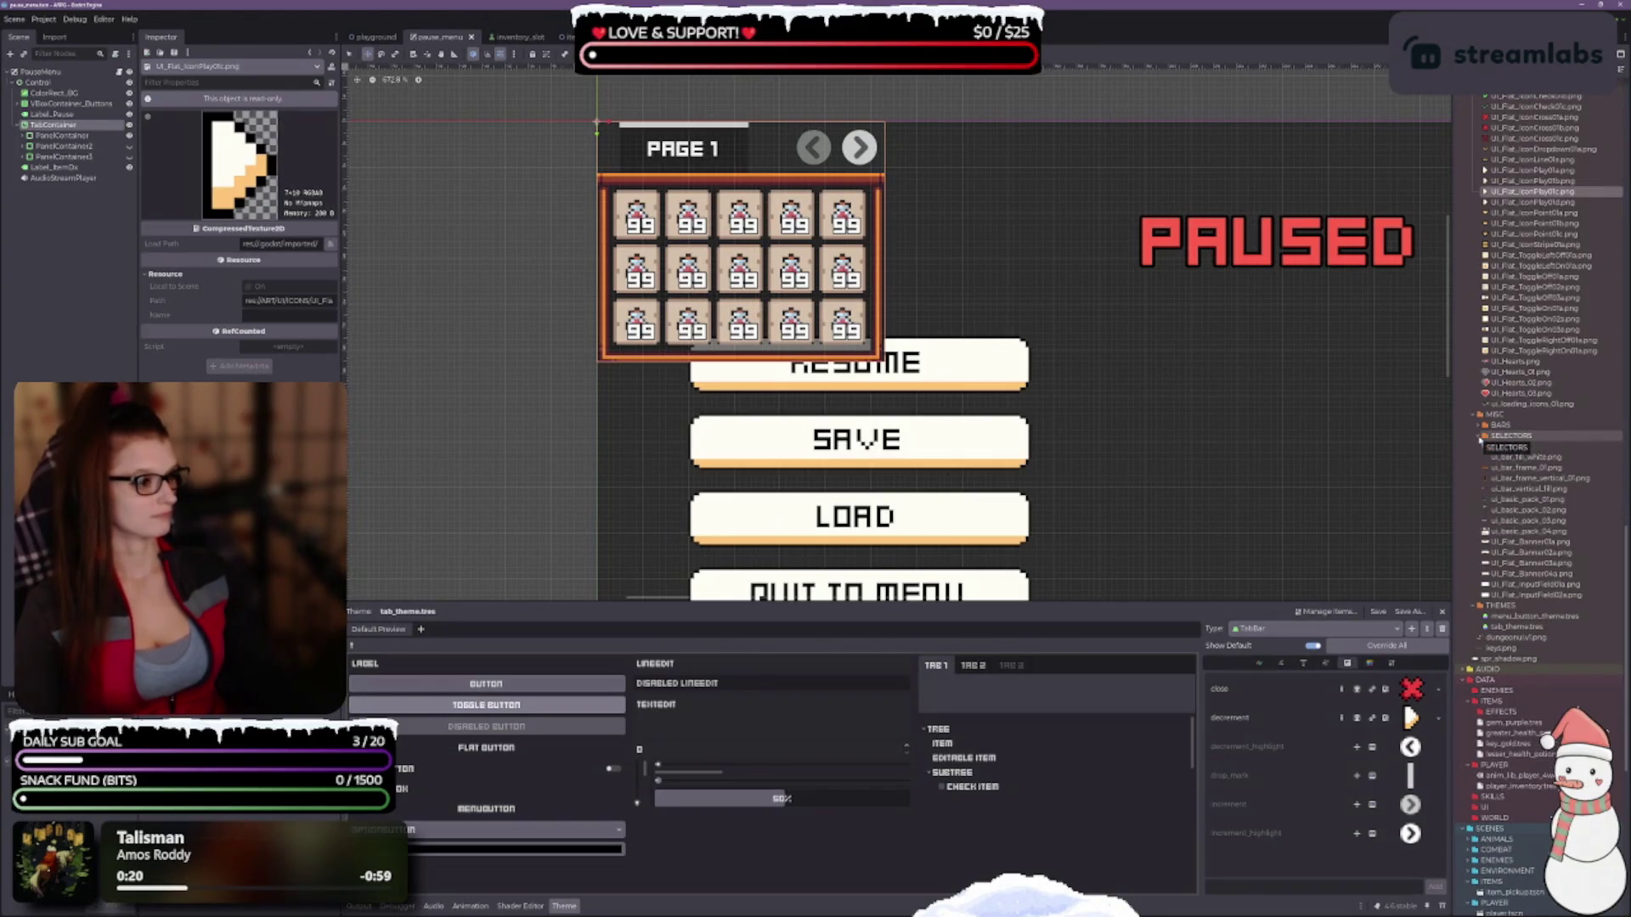
left_click(1484, 447)
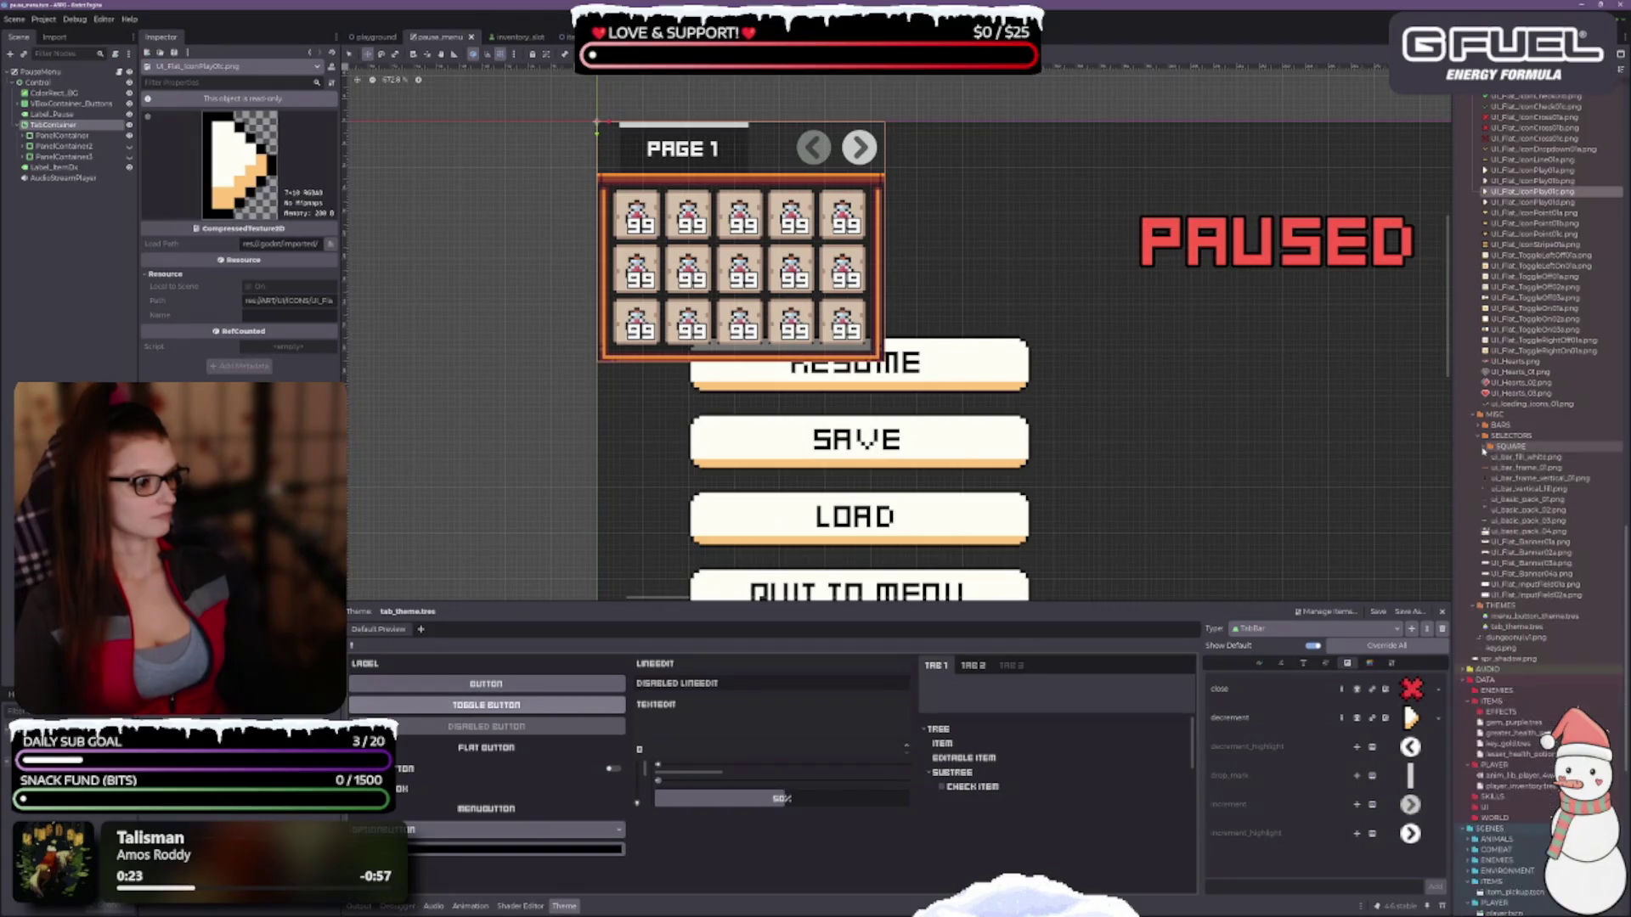
left_click(1481, 426)
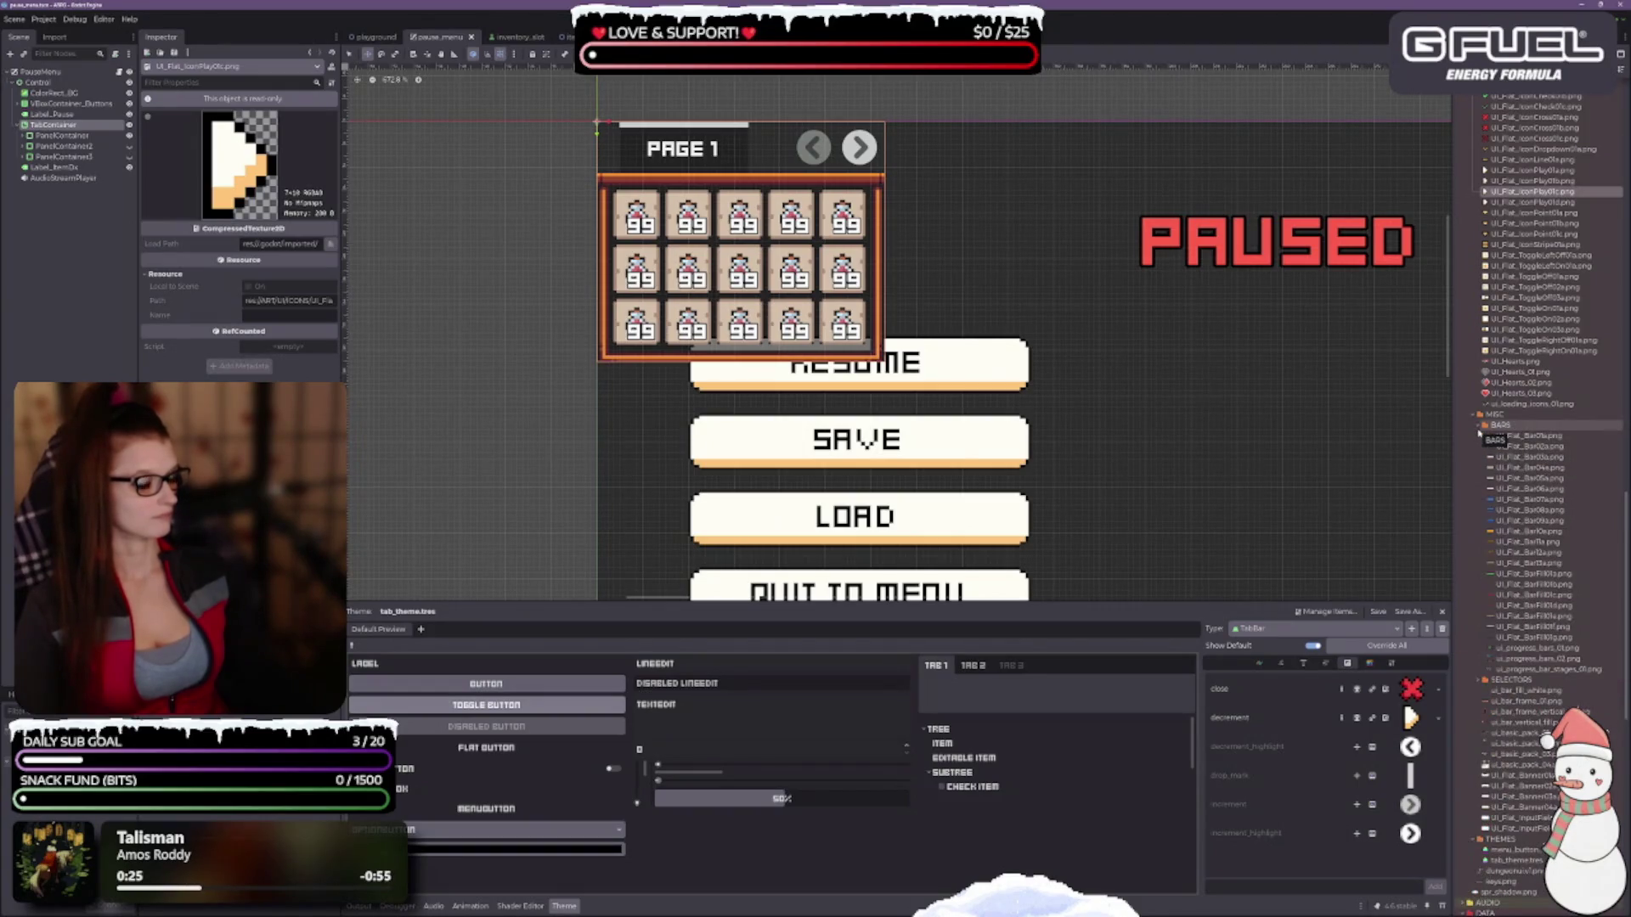
left_click(1478, 430)
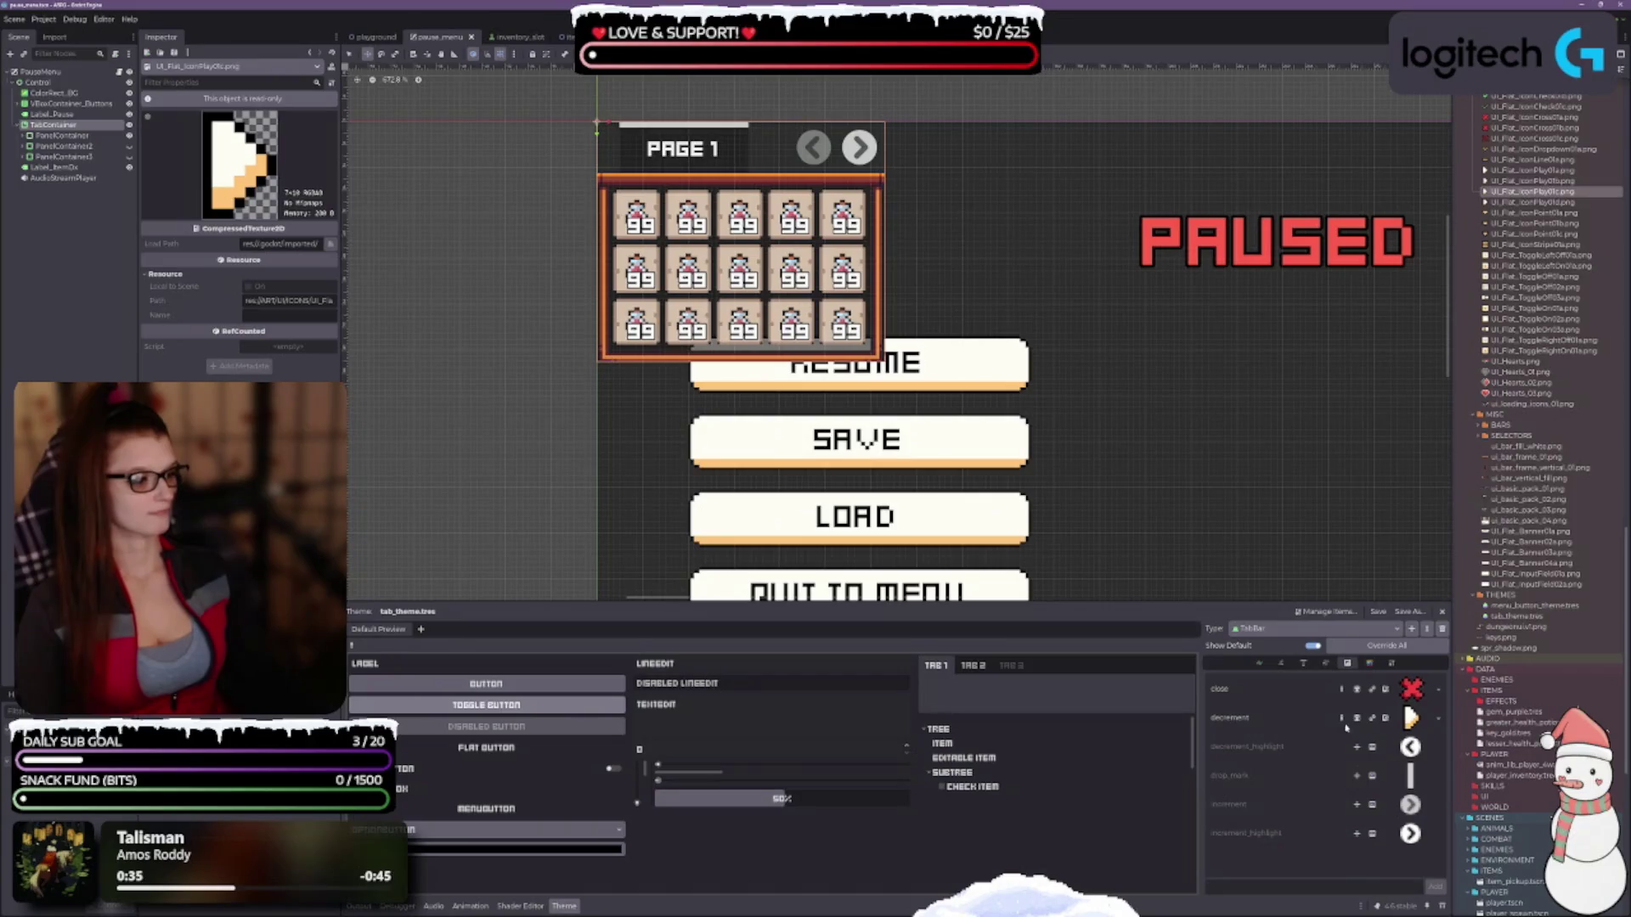
left_click(1382, 717)
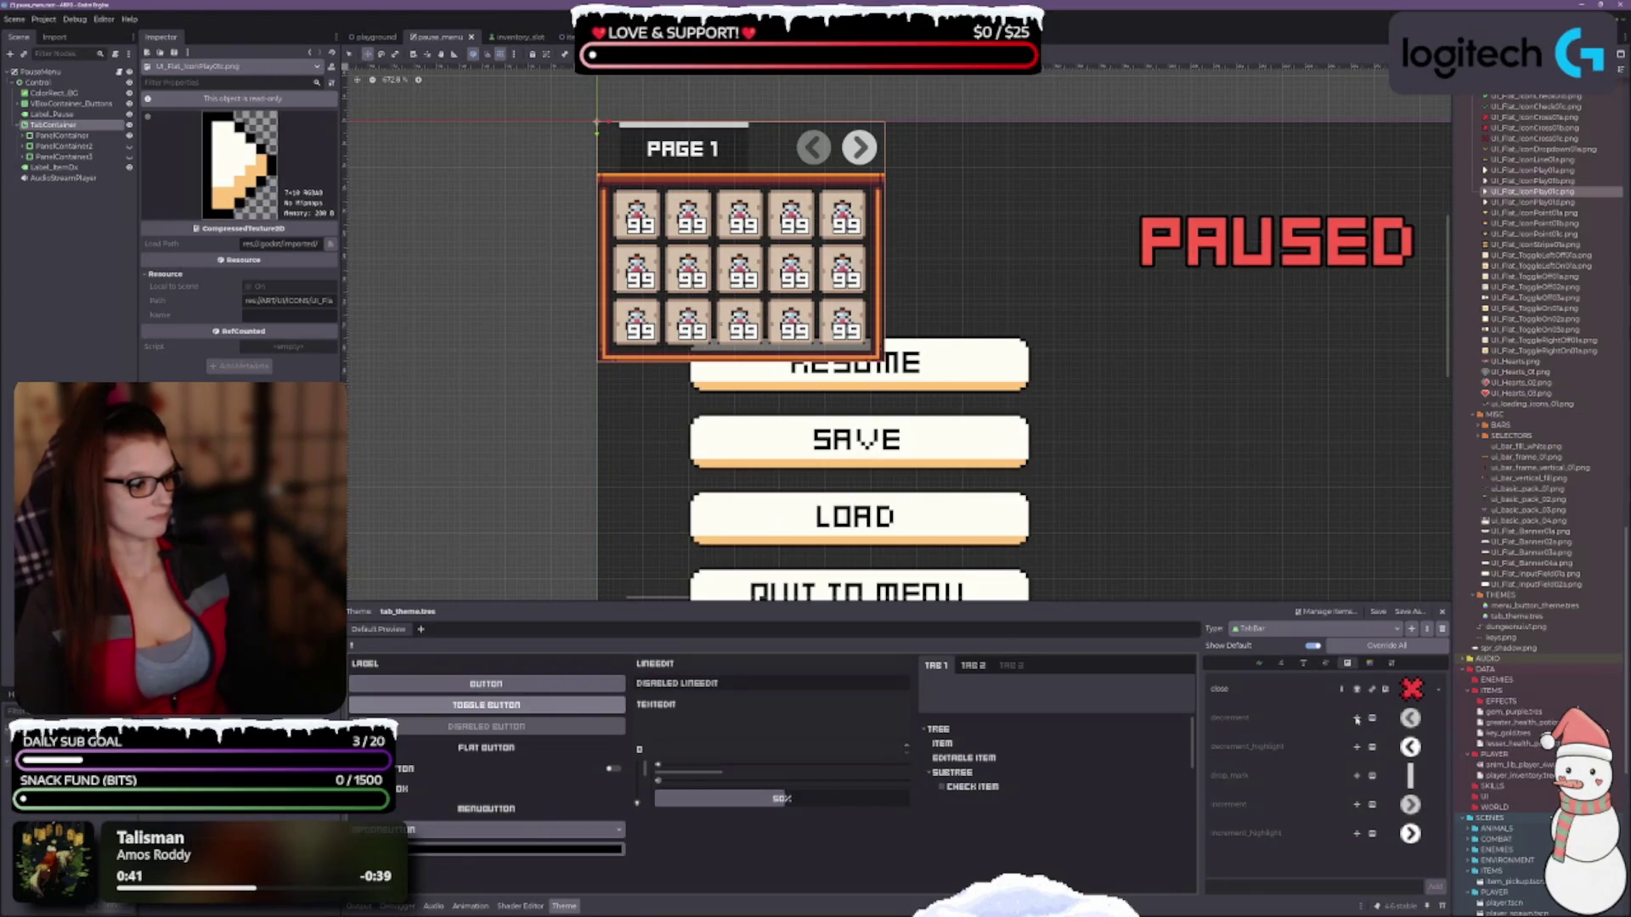
Make the decrement icon a new AtlasTexture using ui_basic_pack_01.png as its atlas.
left_click(1437, 716)
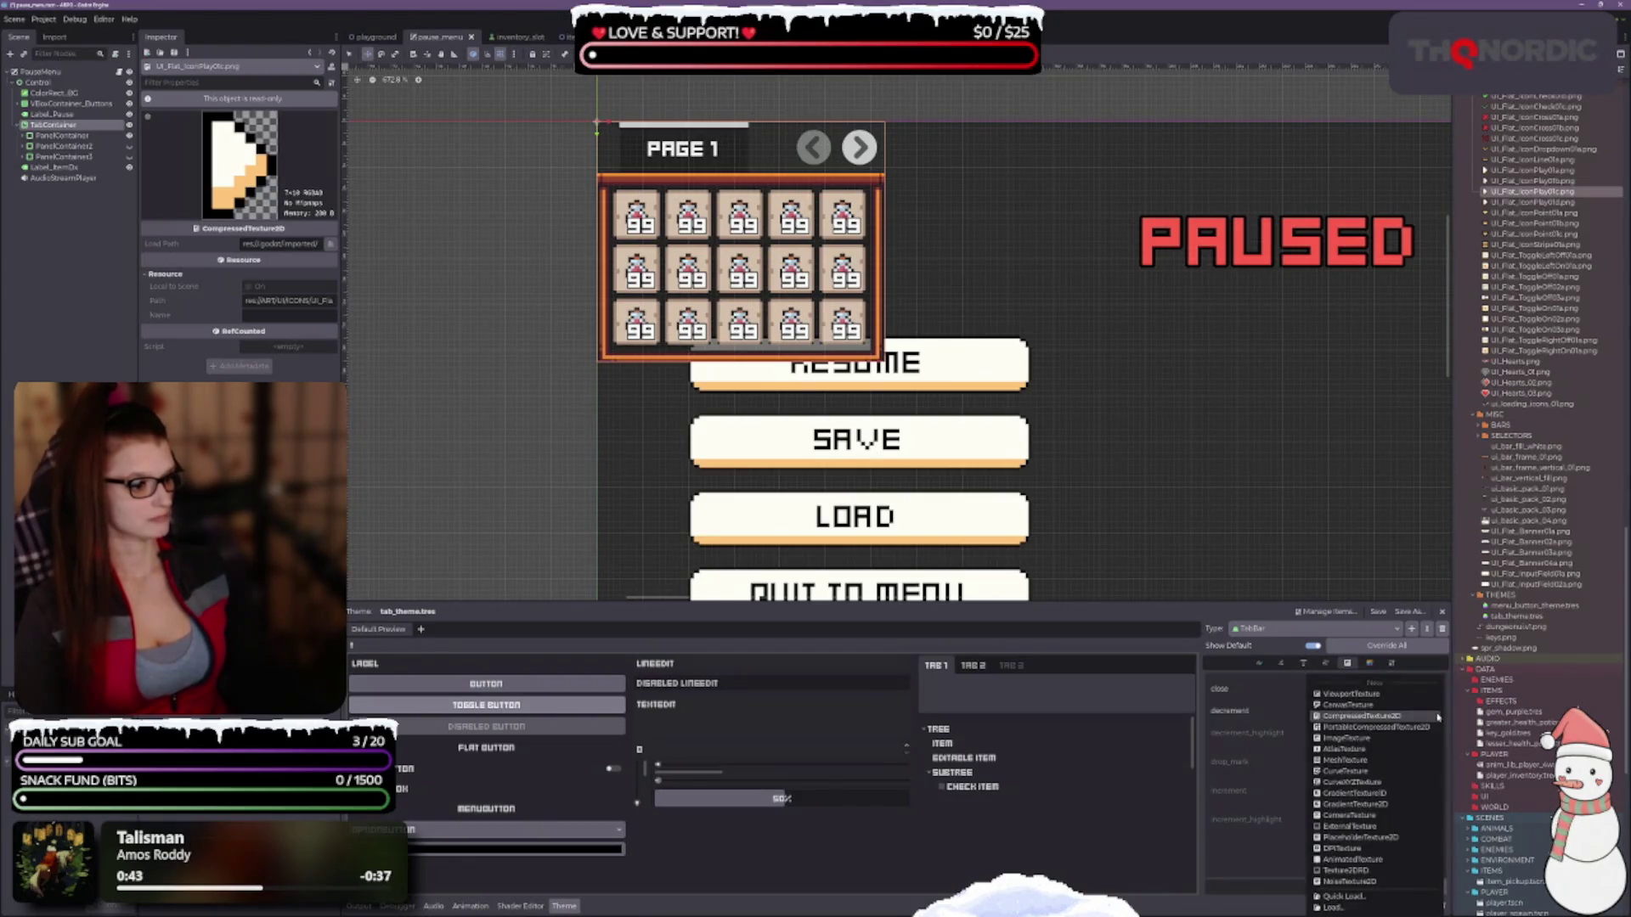
left_click(1366, 750)
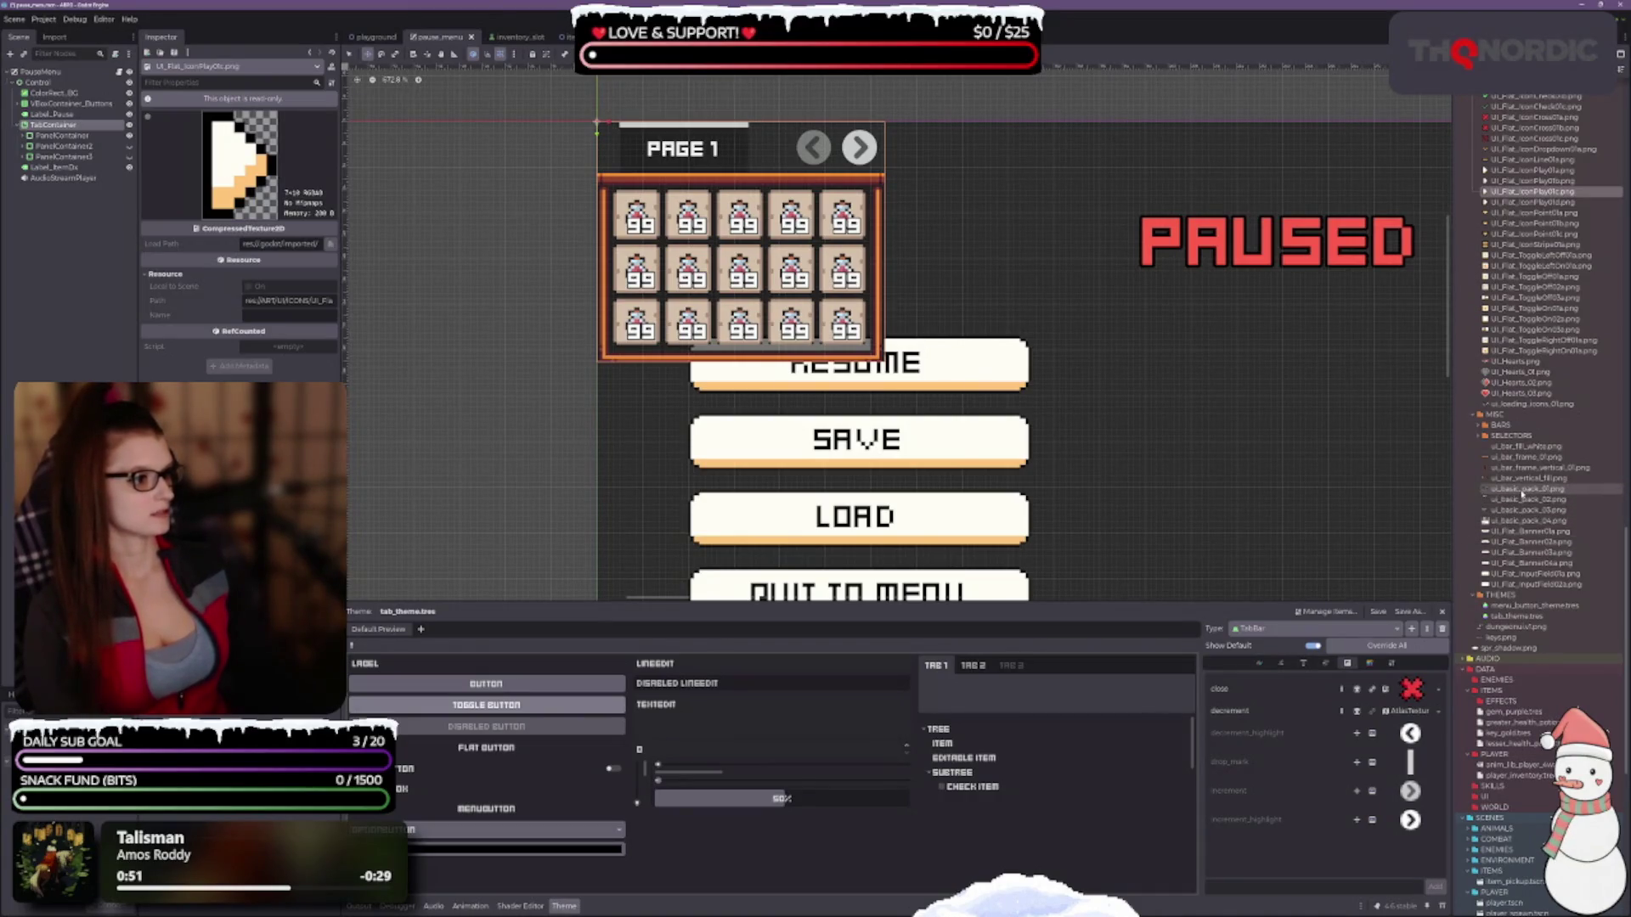
left_click(1525, 491)
mouse_move(1520, 490)
left_mouse_down()
mouse_move(1487, 659)
mouse_move(1407, 729)
left_mouse_up()
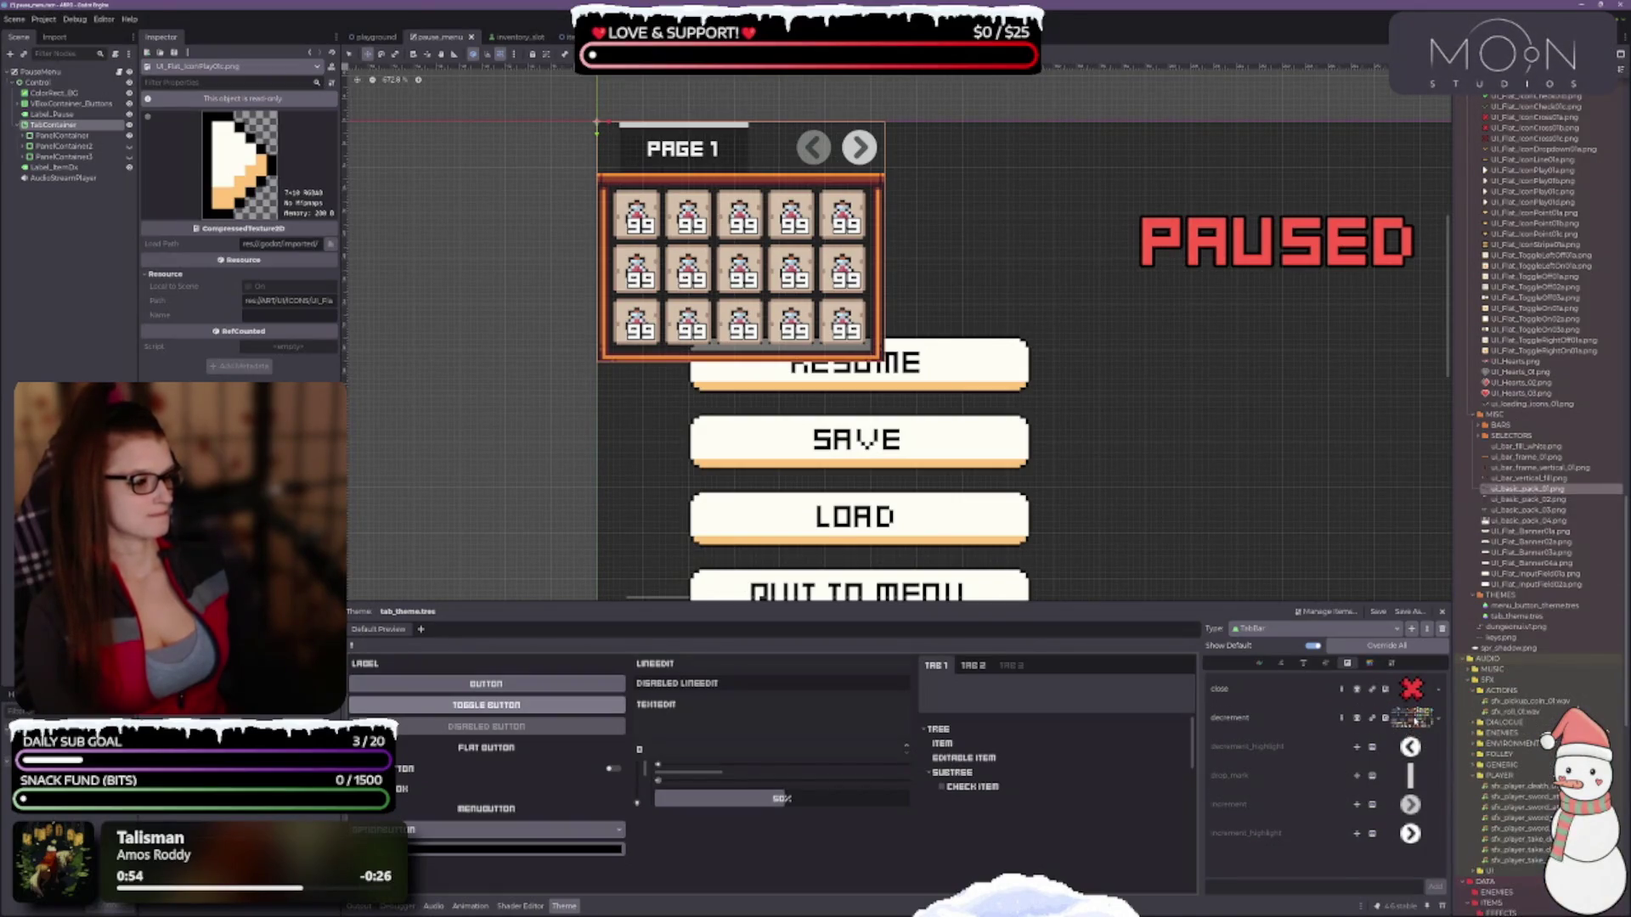
left_click(1412, 718)
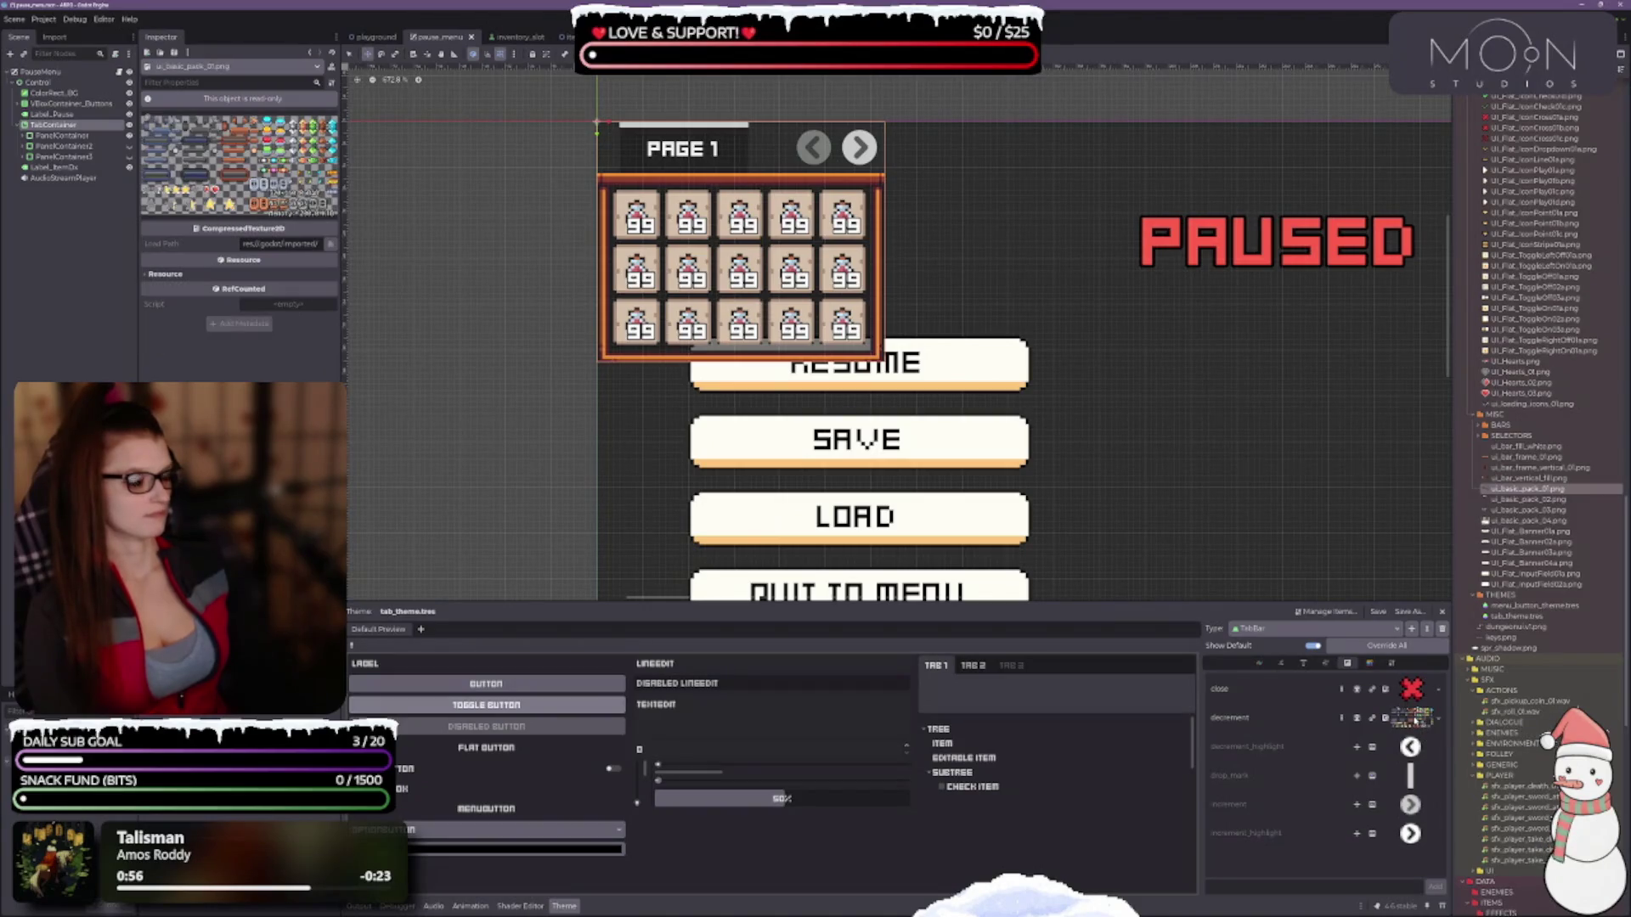
Delete the TabBar decrement icon override in the Theme editor, restoring the default grey arrow.
left_click_drag(340, 360, 444, 360)
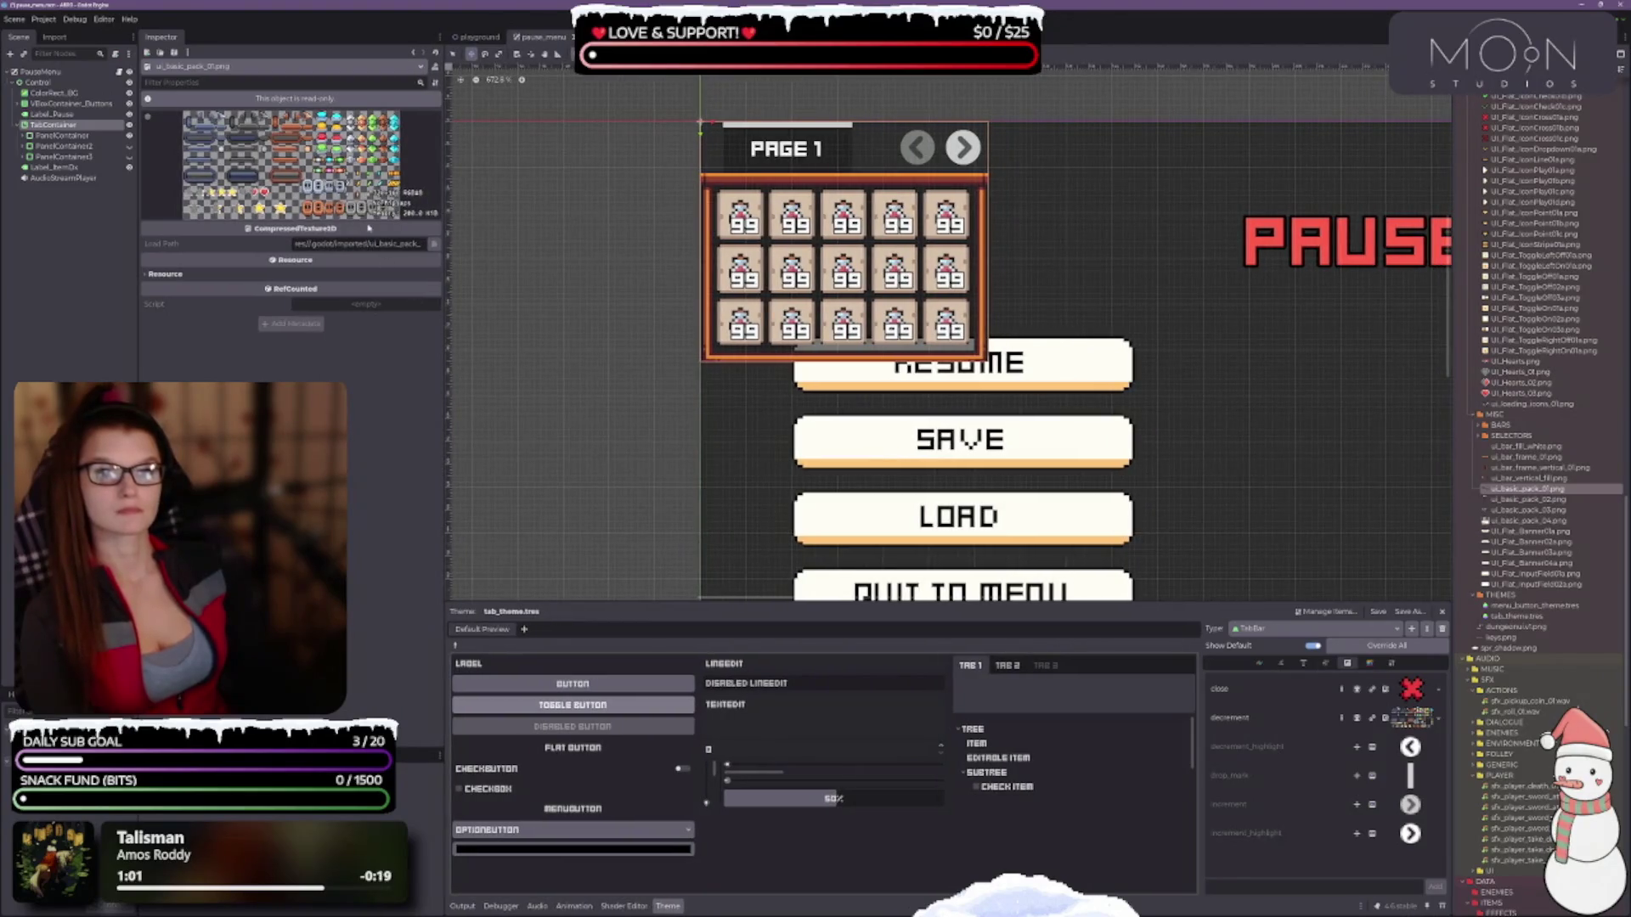
left_click(167, 274)
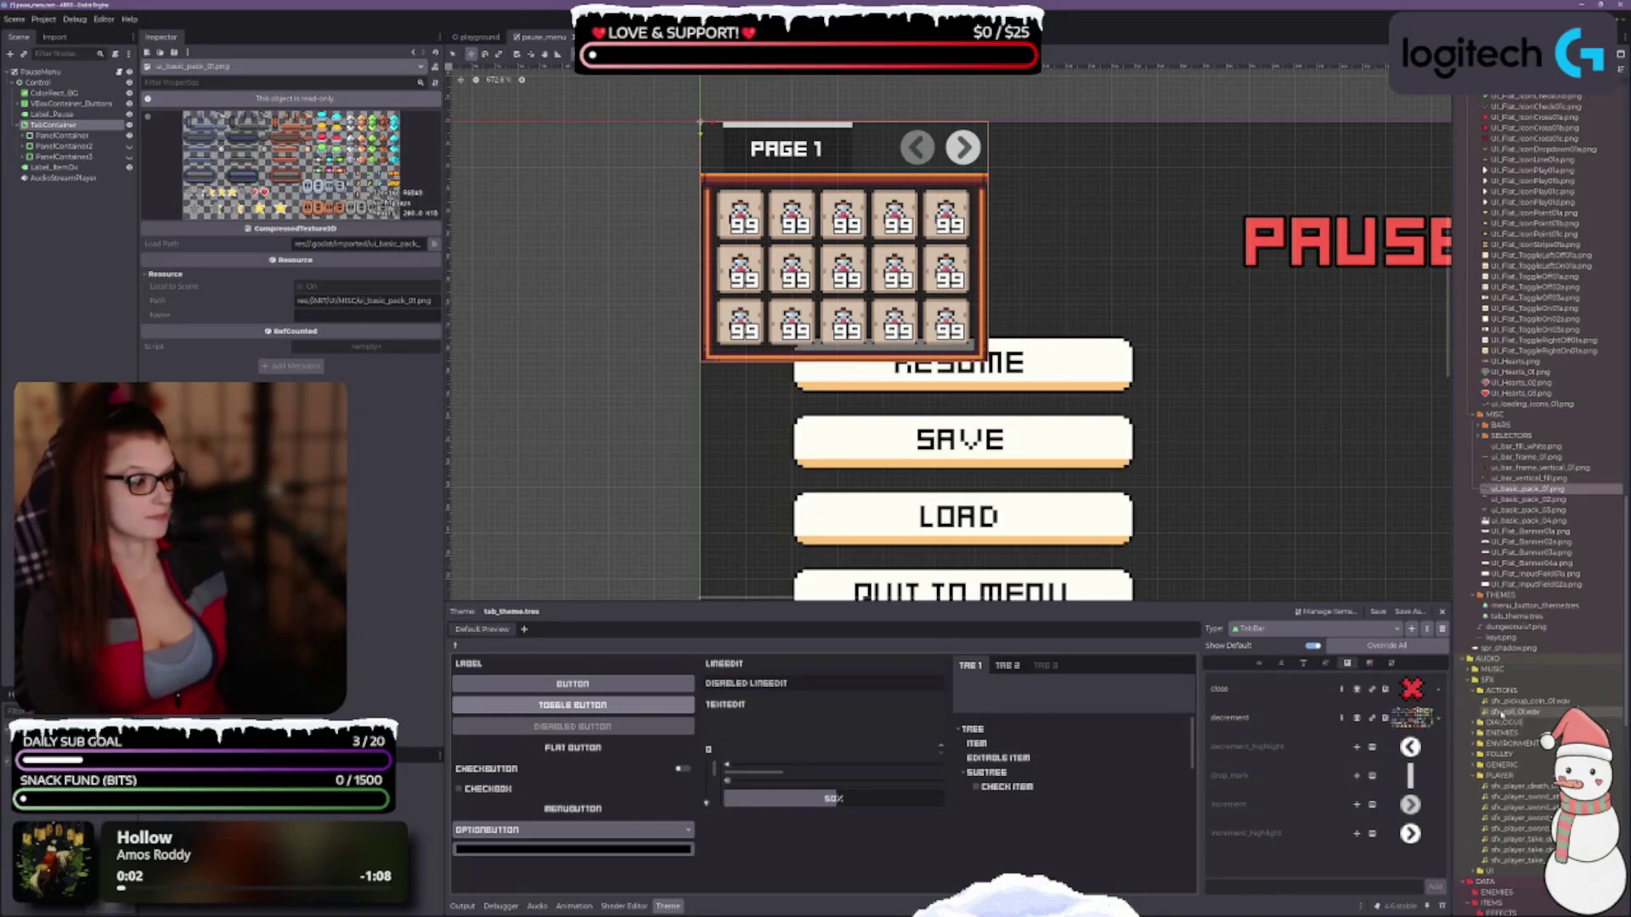
left_click(1356, 718)
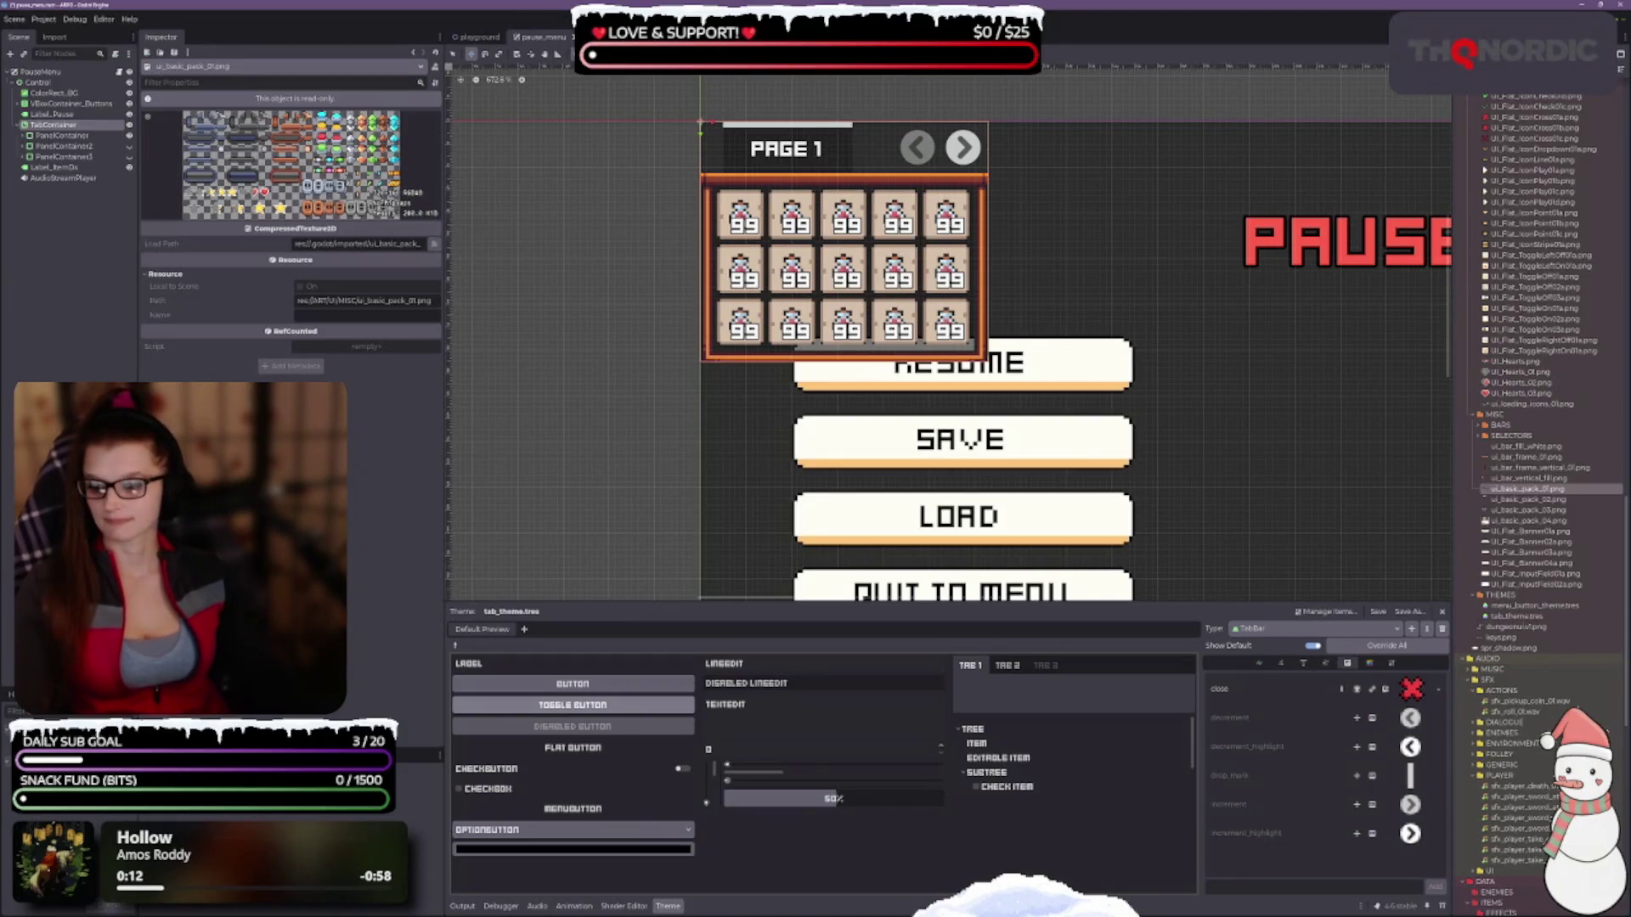
key("alt+Tab")
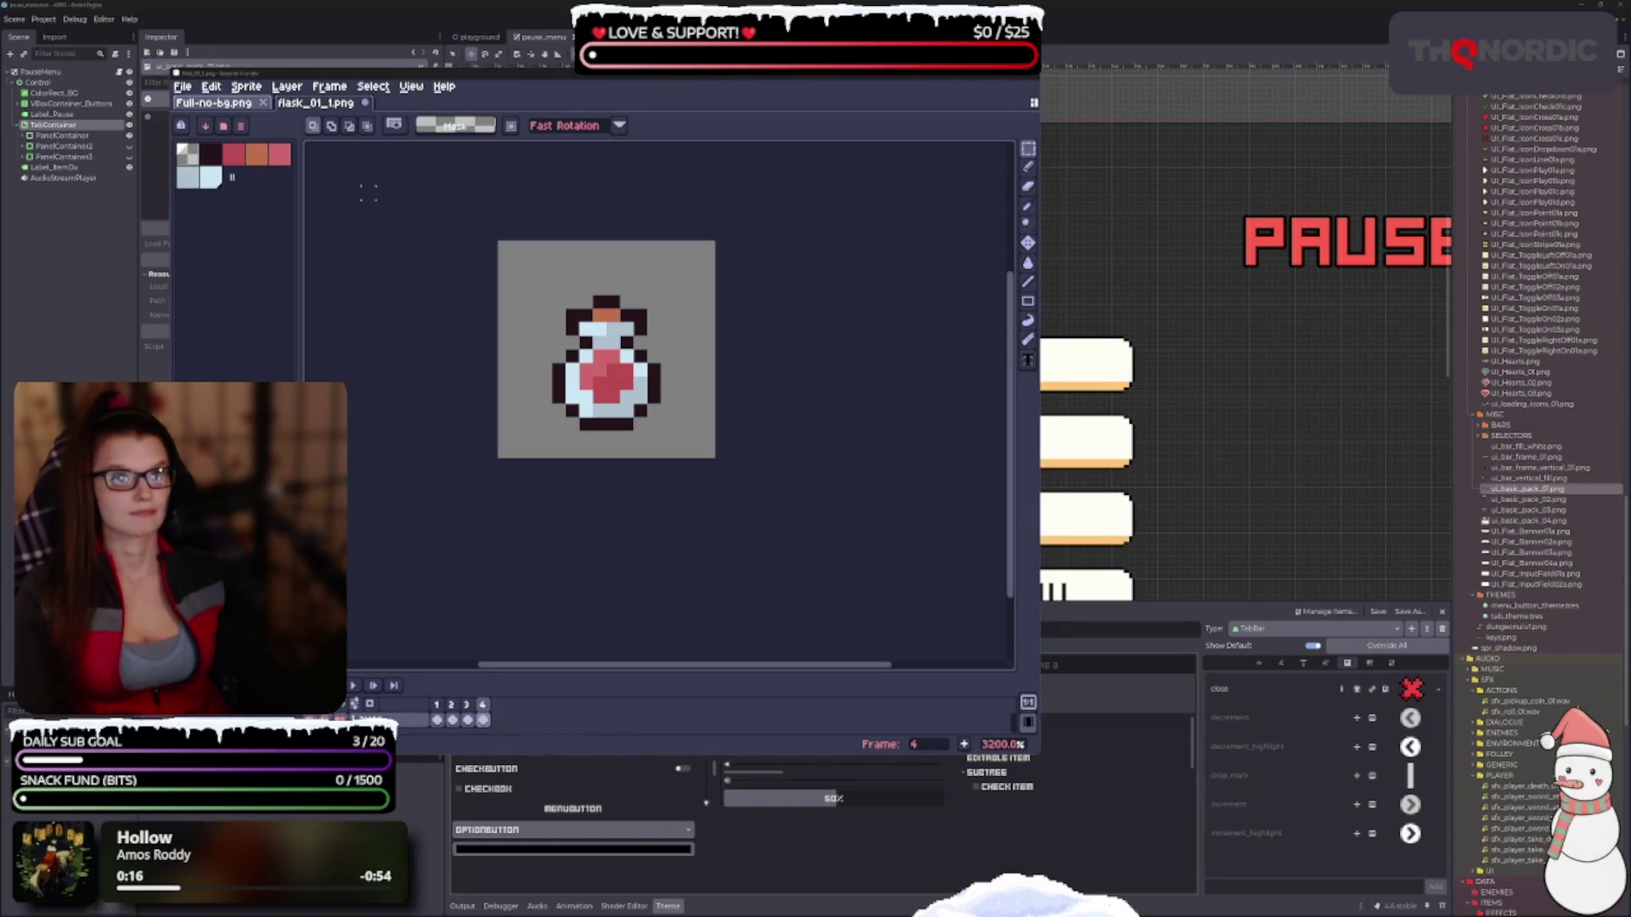
Load ui_basic_pack_01.png into Aseprite as a single image, skipping the animation prompt.
left_click_drag(609, 197, 627, 248)
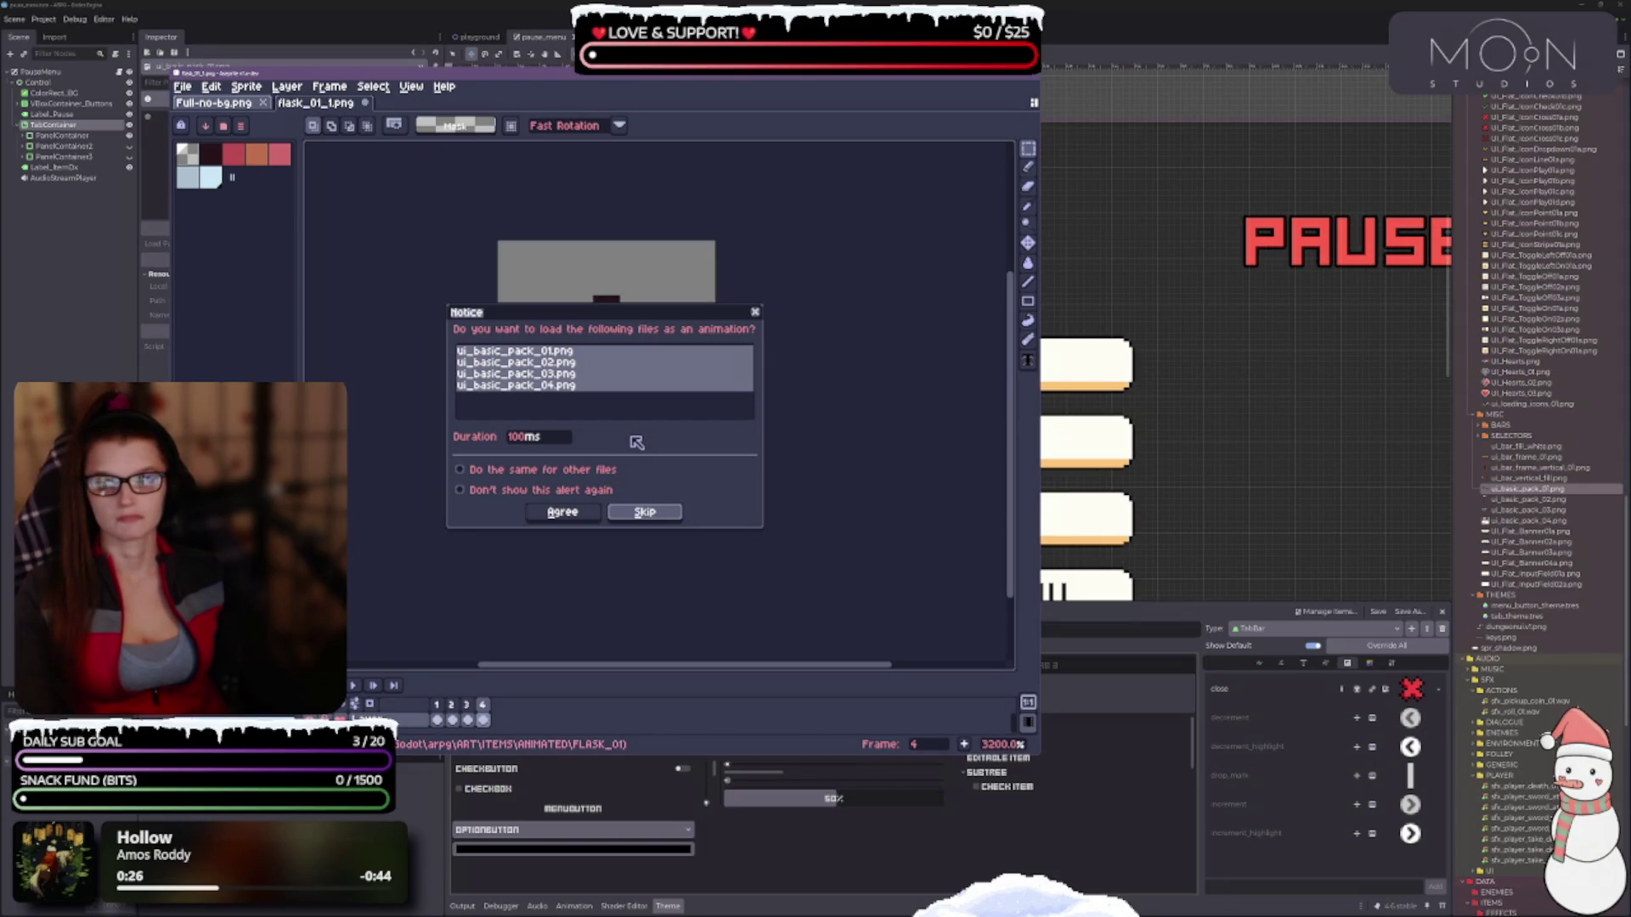
left_click(646, 512)
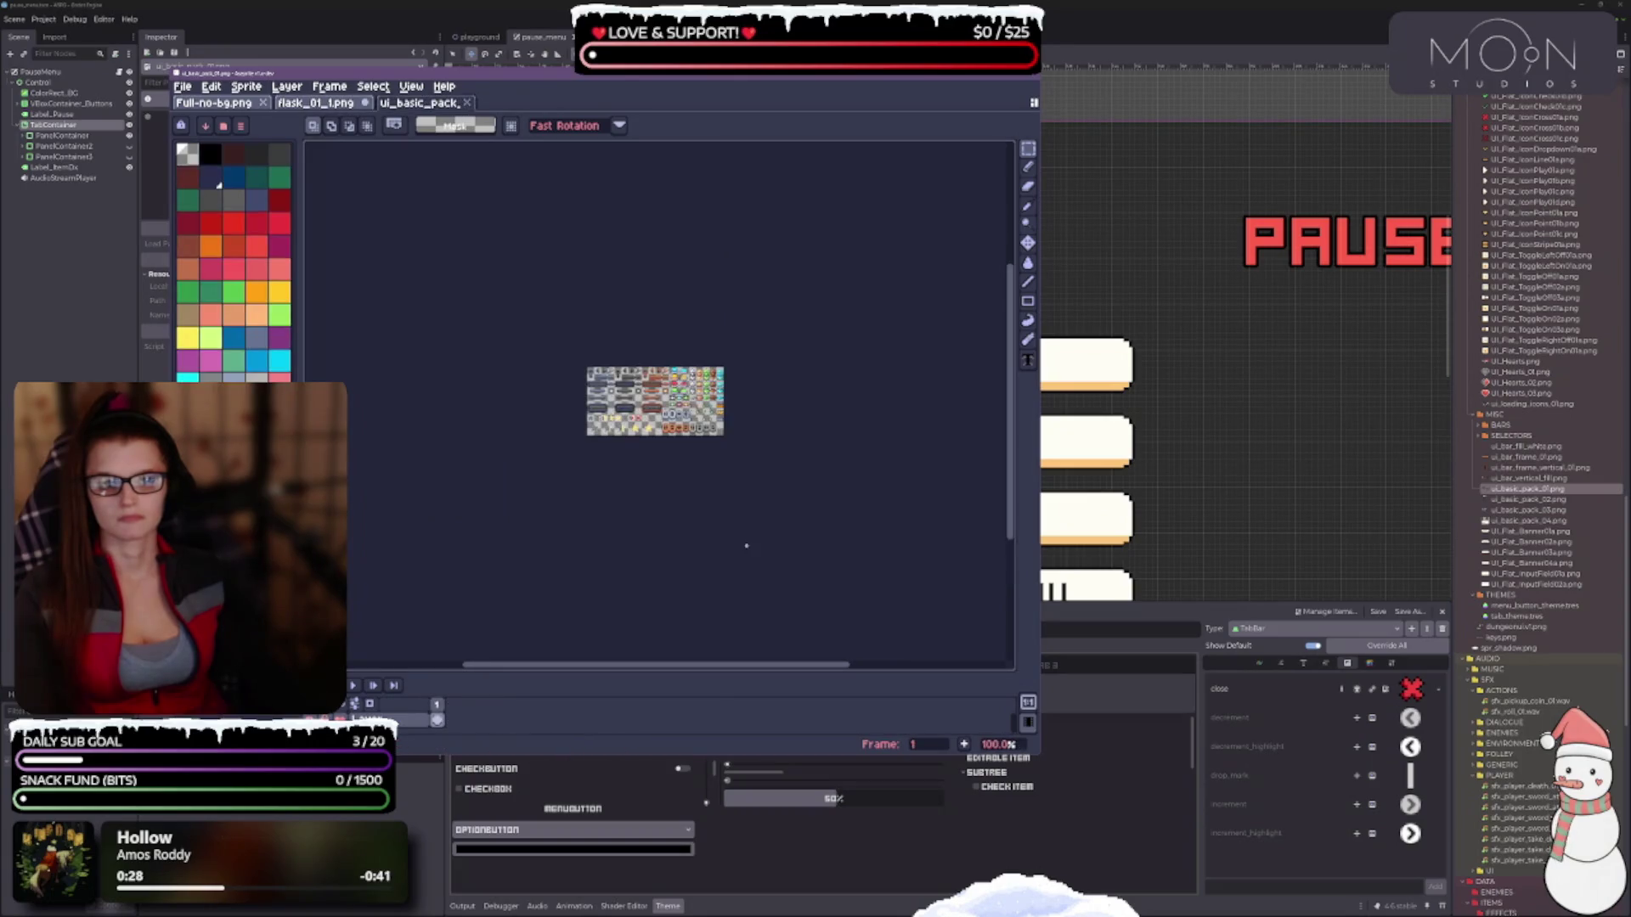
Frame the sprite sheet in a wider Aseprite window and marquee-select the copper left arrow.
scroll(700, 459, "up", 2)
mouse_move(700, 458)
left_mouse_down()
mouse_move(896, 576)
mouse_move(922, 565)
mouse_move(855, 586)
mouse_move(819, 577)
left_mouse_up()
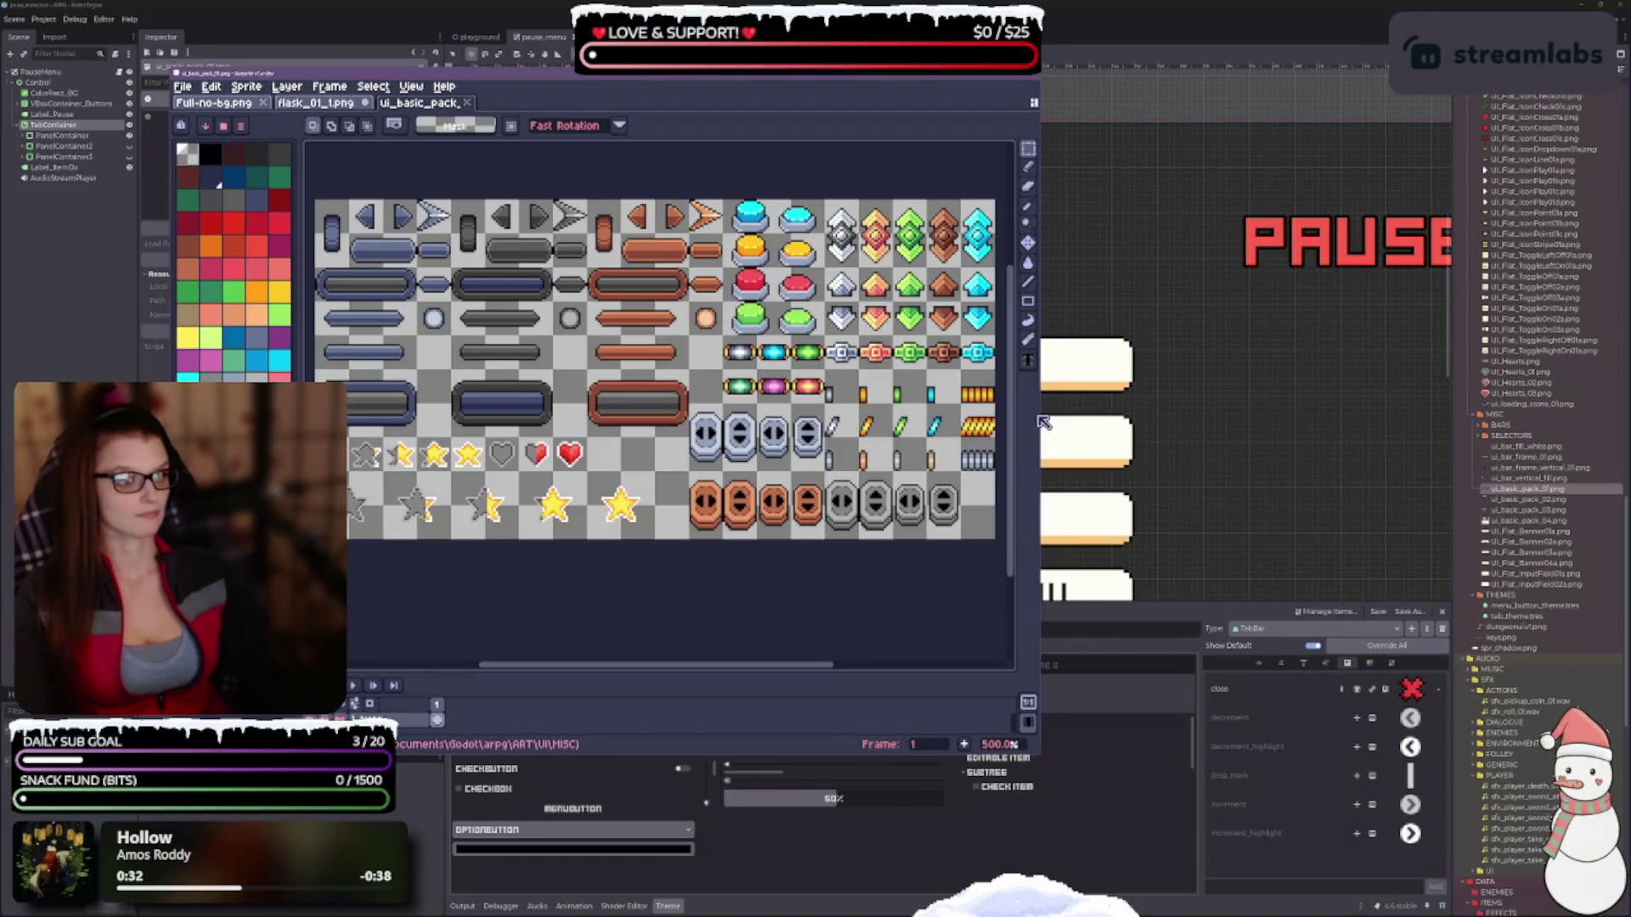
left_click_drag(1041, 413, 1329, 414)
left_click_drag(1028, 454, 1020, 438)
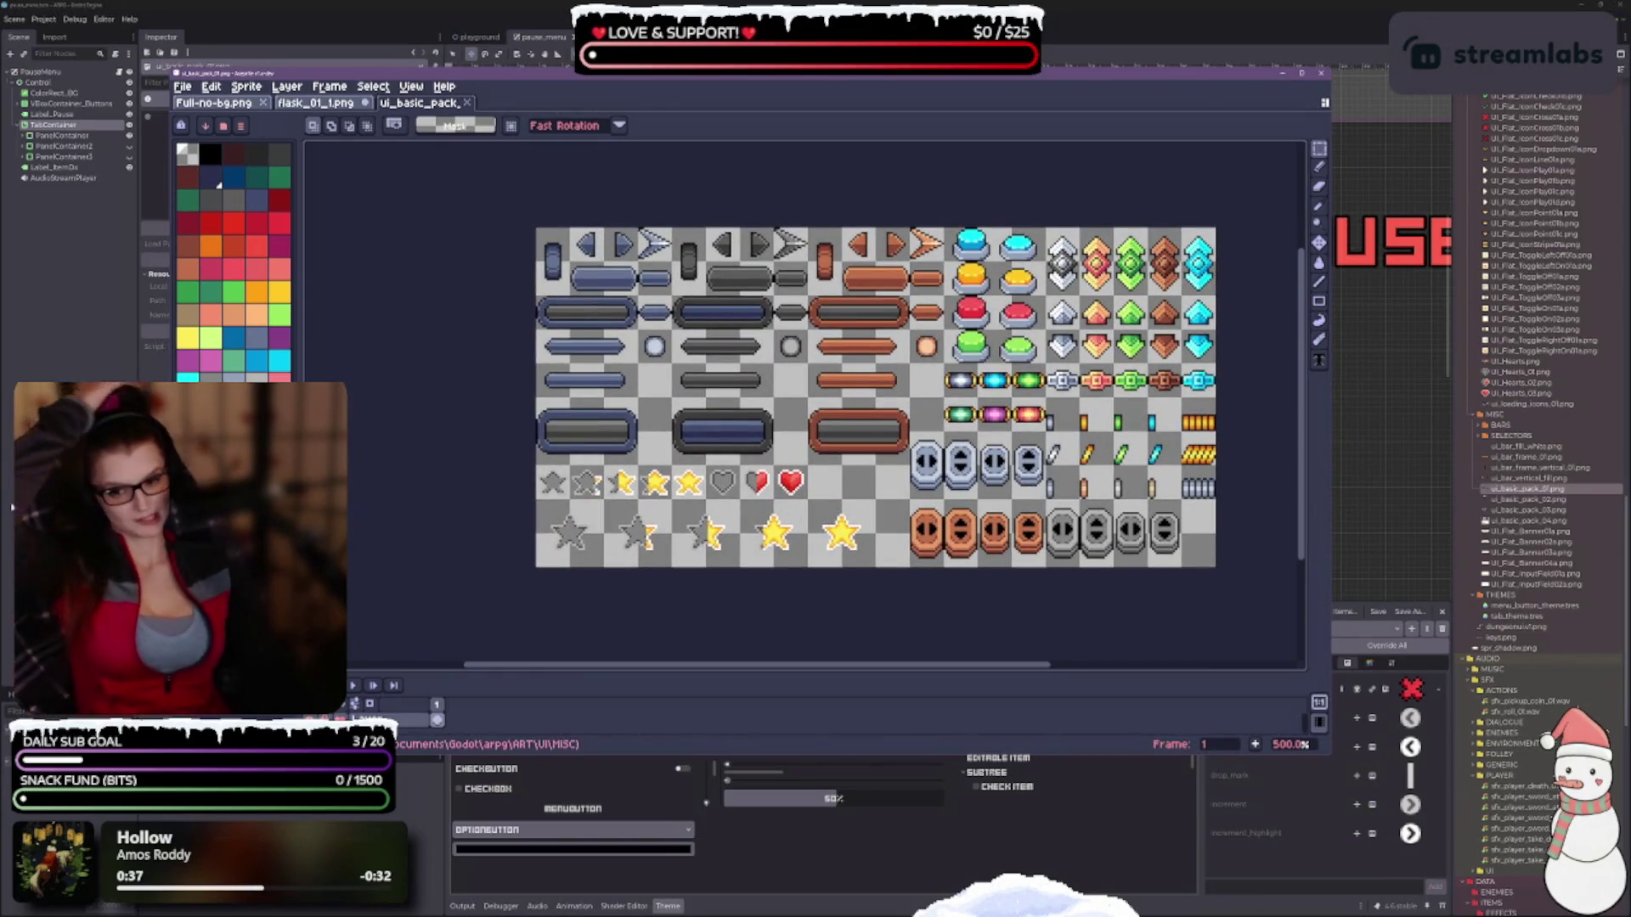
scroll(618, 234, "up", 5)
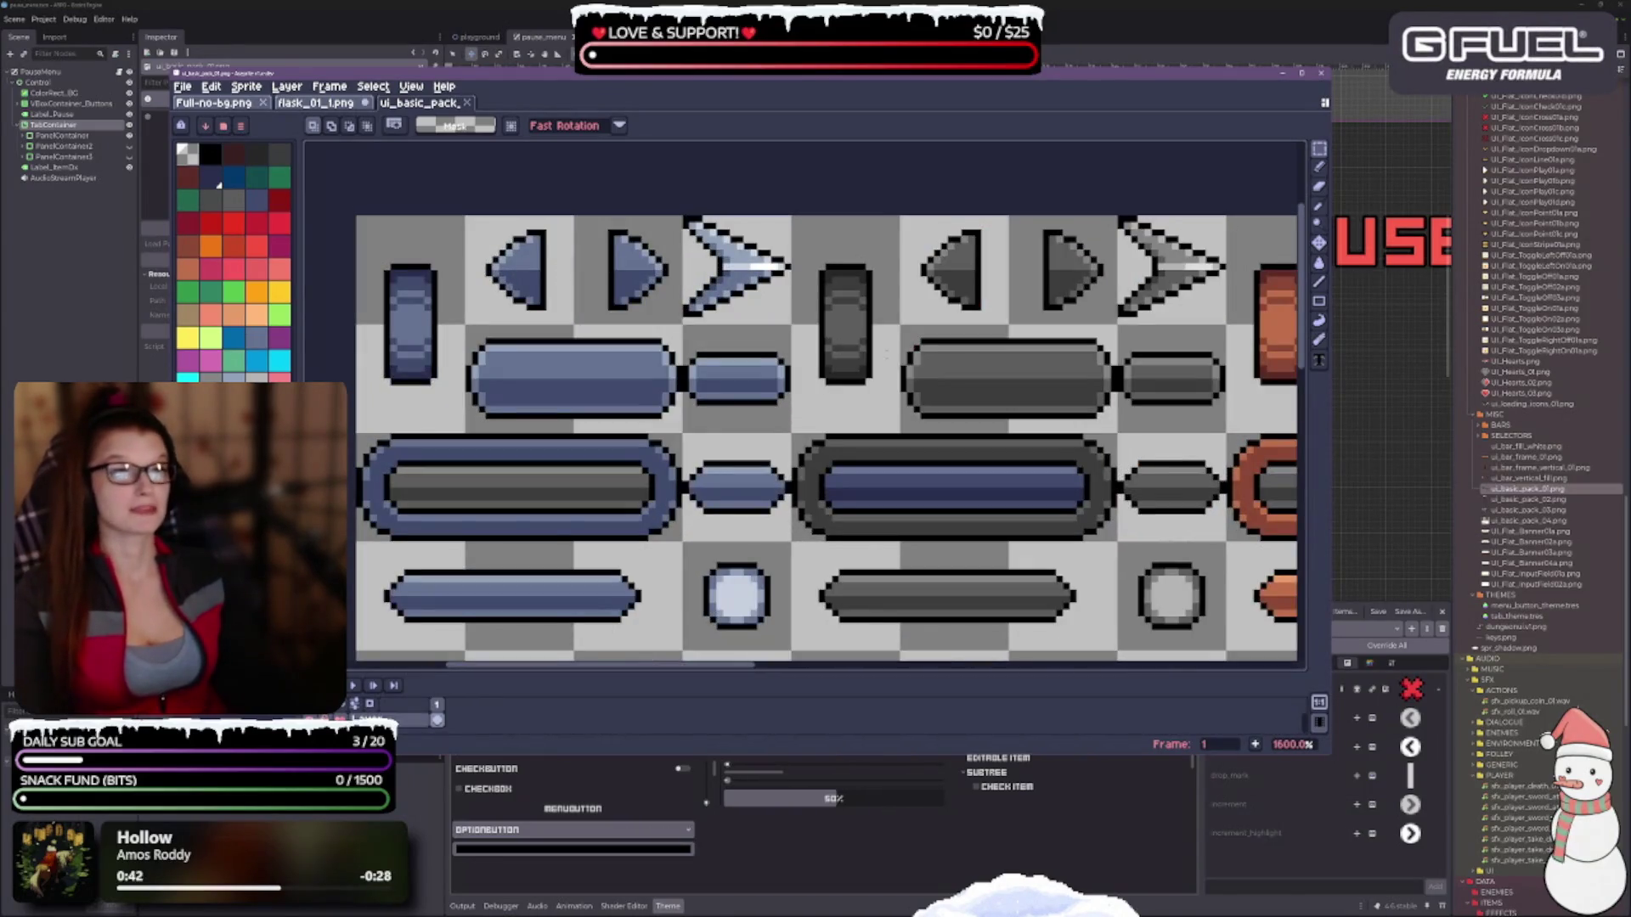
scroll(728, 298, "down", 5)
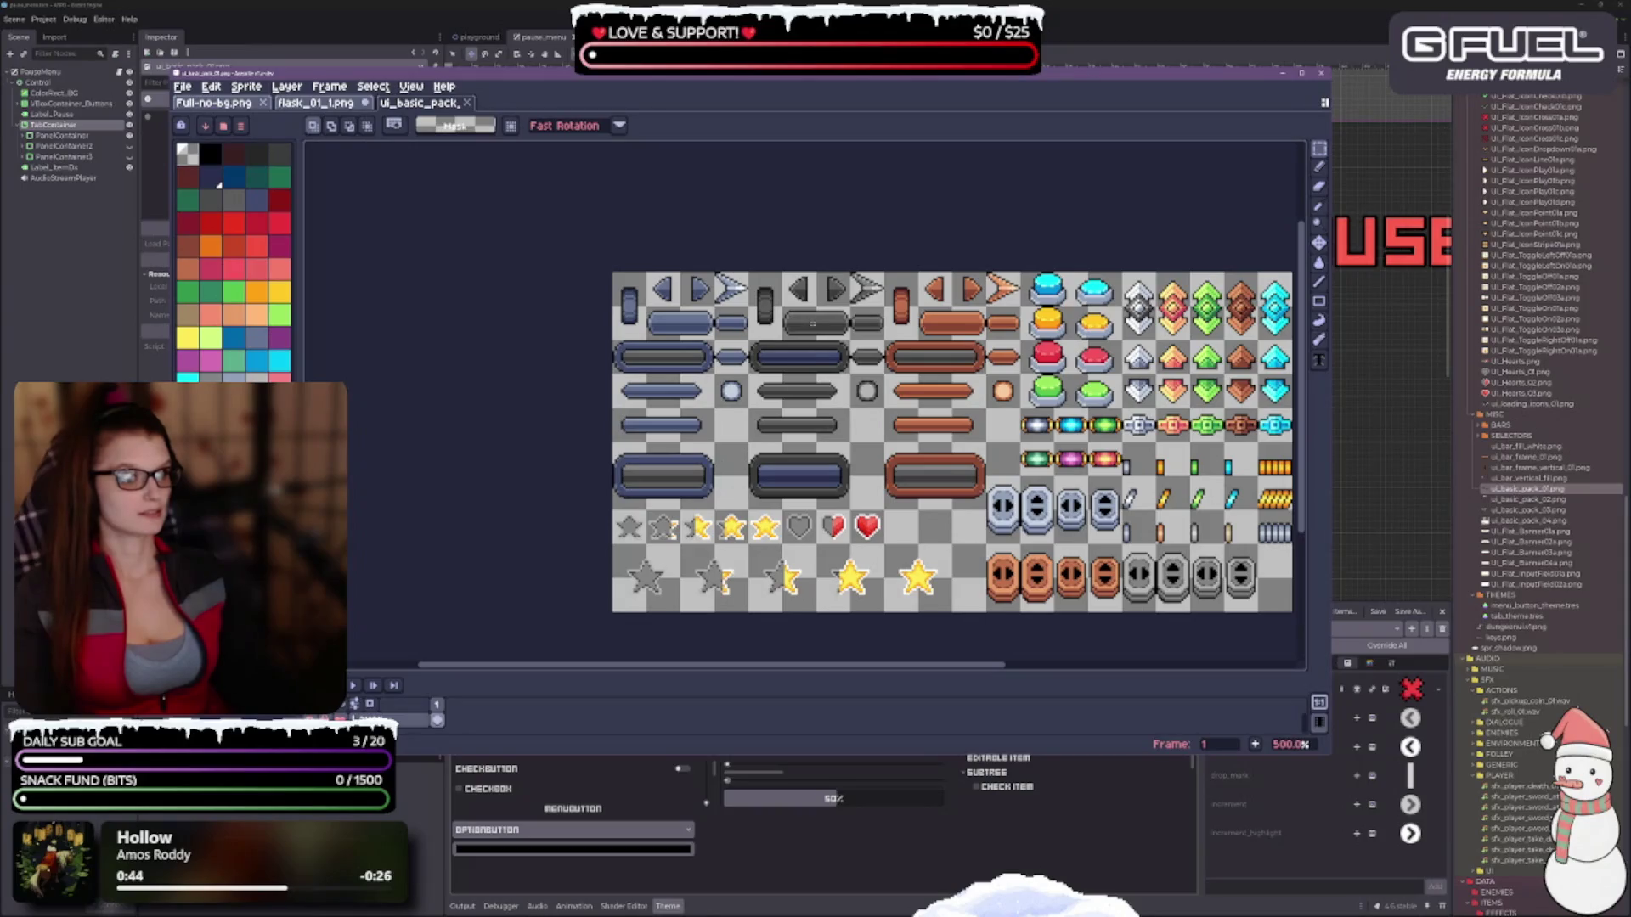
left_click_drag(879, 353, 754, 350)
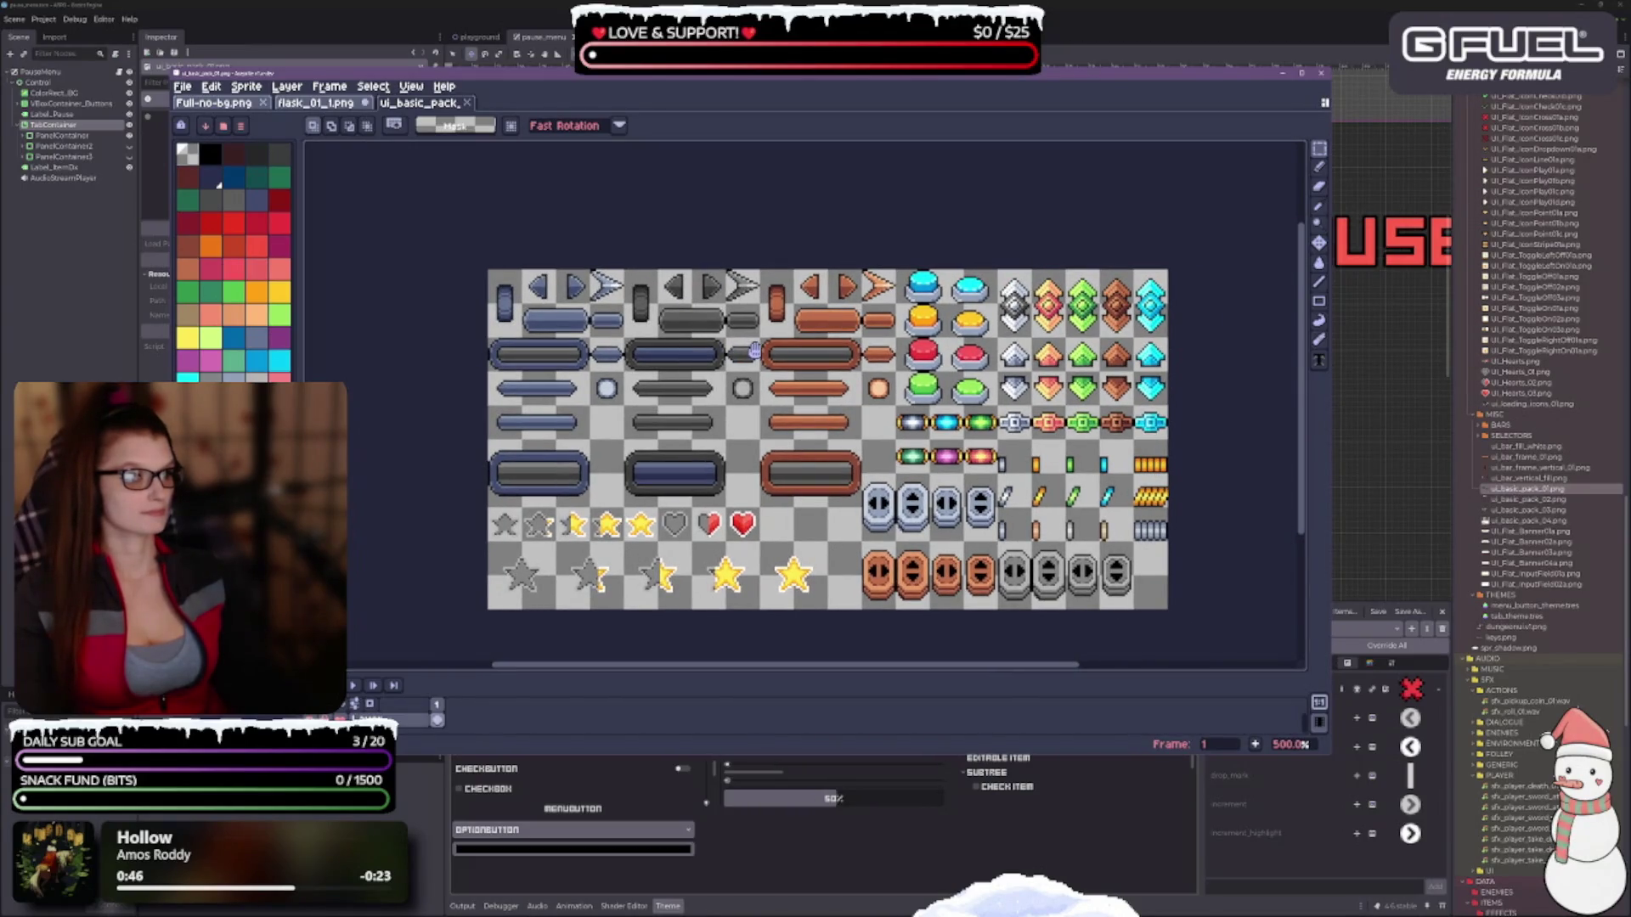
left_click_drag(755, 350, 860, 357)
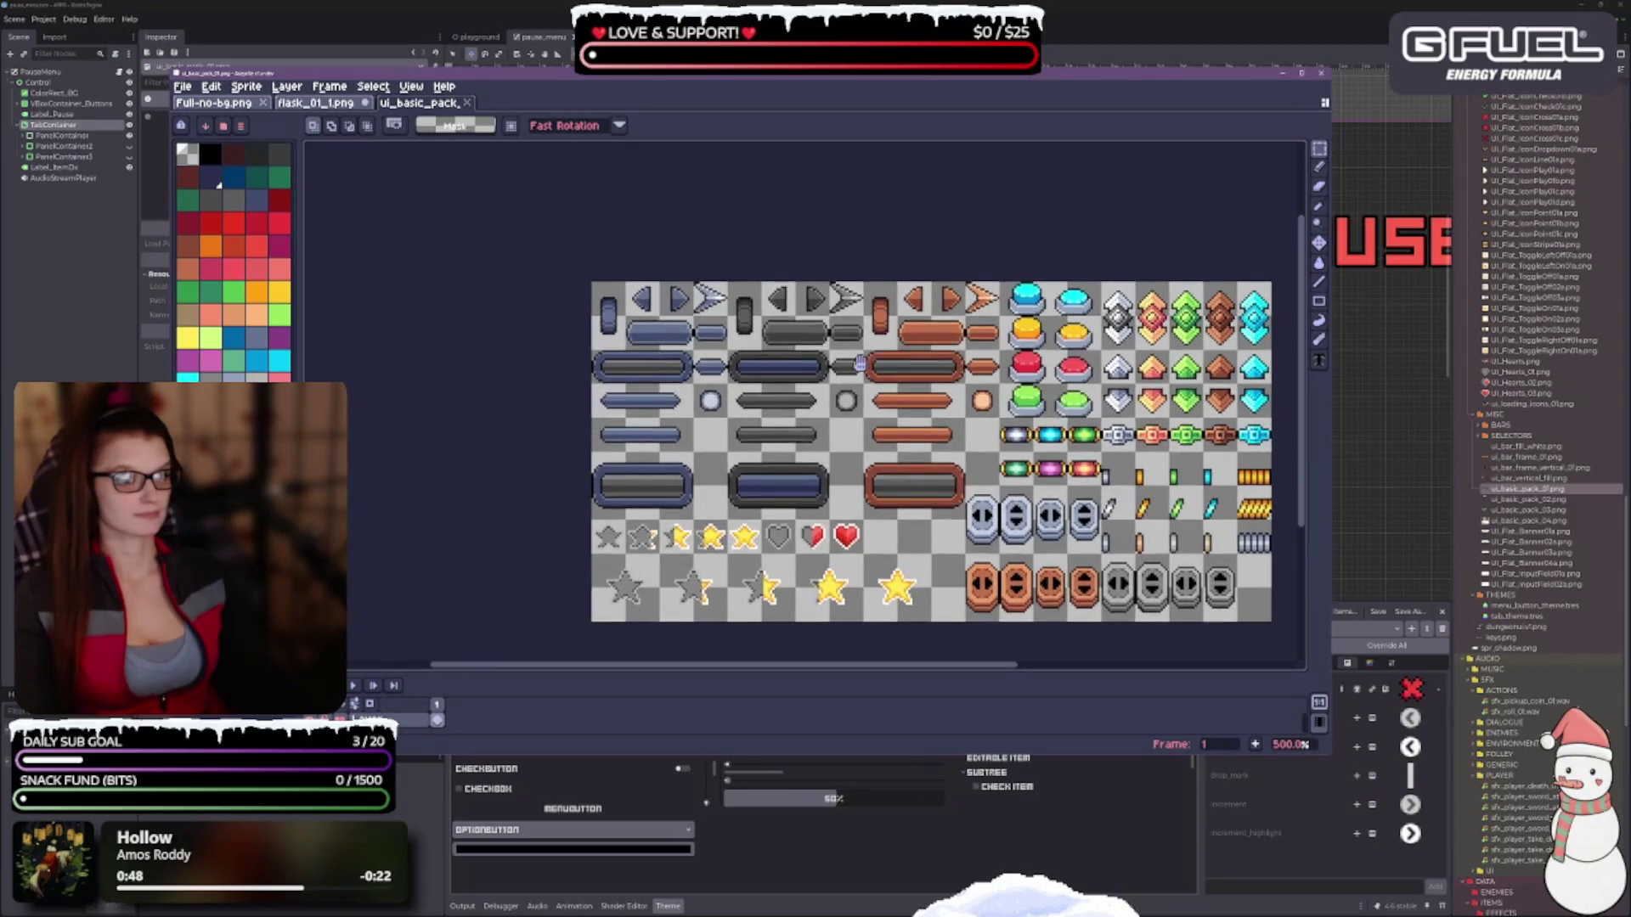
mouse_move(788, 77)
left_mouse_down()
mouse_move(820, 588)
mouse_move(802, 210)
mouse_move(750, 409)
mouse_move(752, 162)
mouse_move(737, 143)
left_mouse_up()
scroll(902, 375, "up", 5)
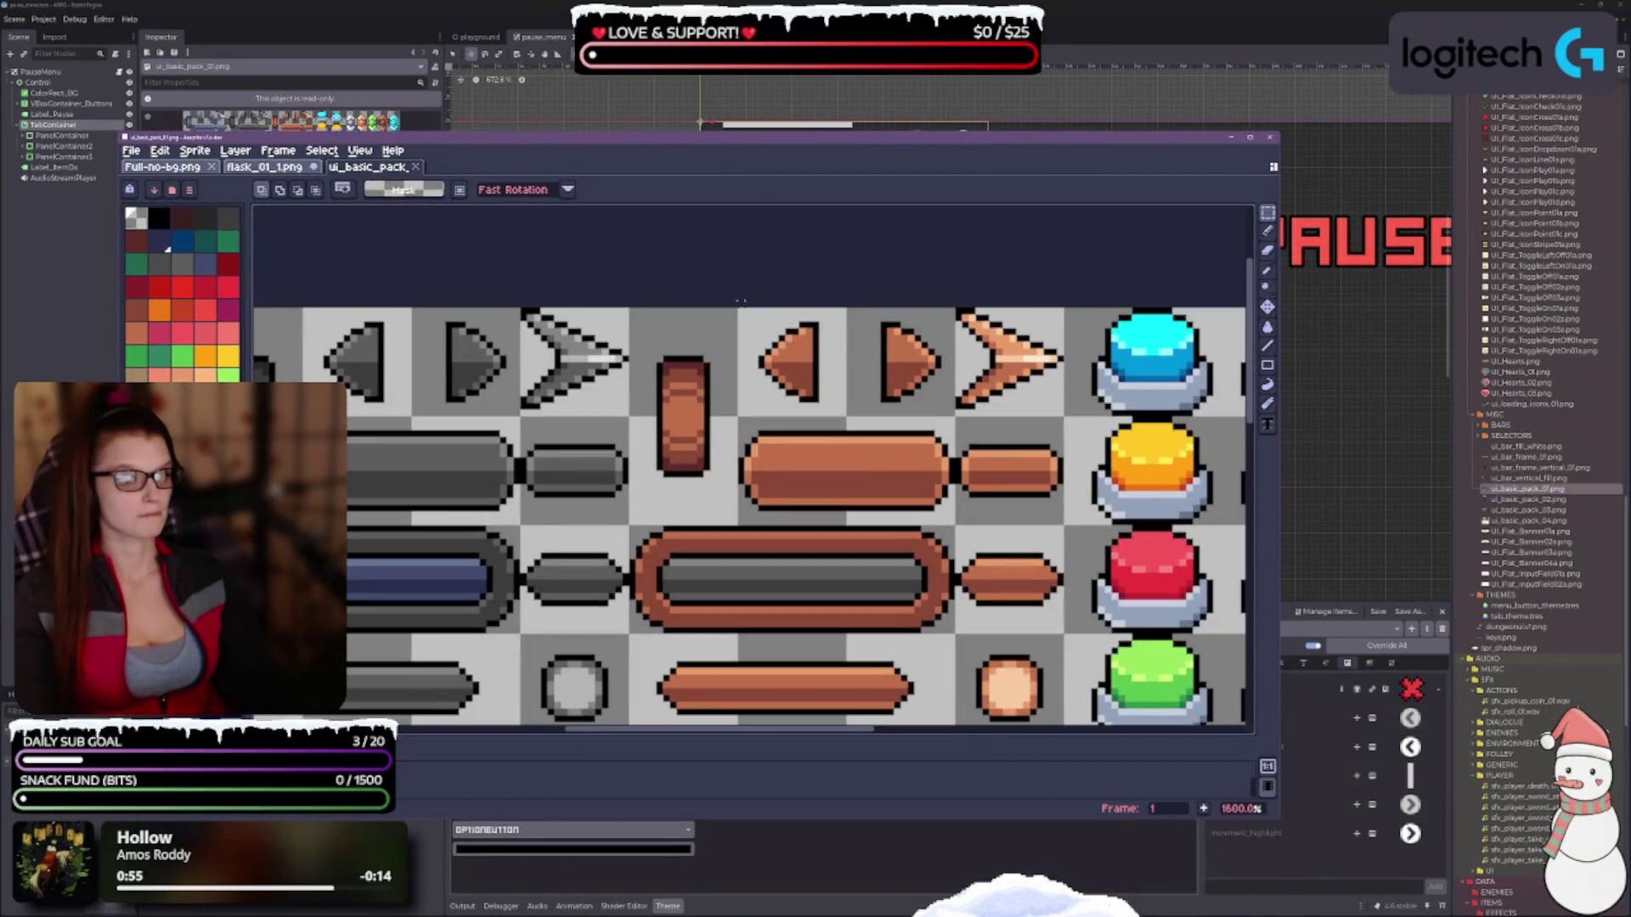
mouse_move(738, 308)
left_mouse_down()
mouse_move(824, 395)
mouse_move(958, 414)
mouse_move(850, 420)
left_mouse_up()
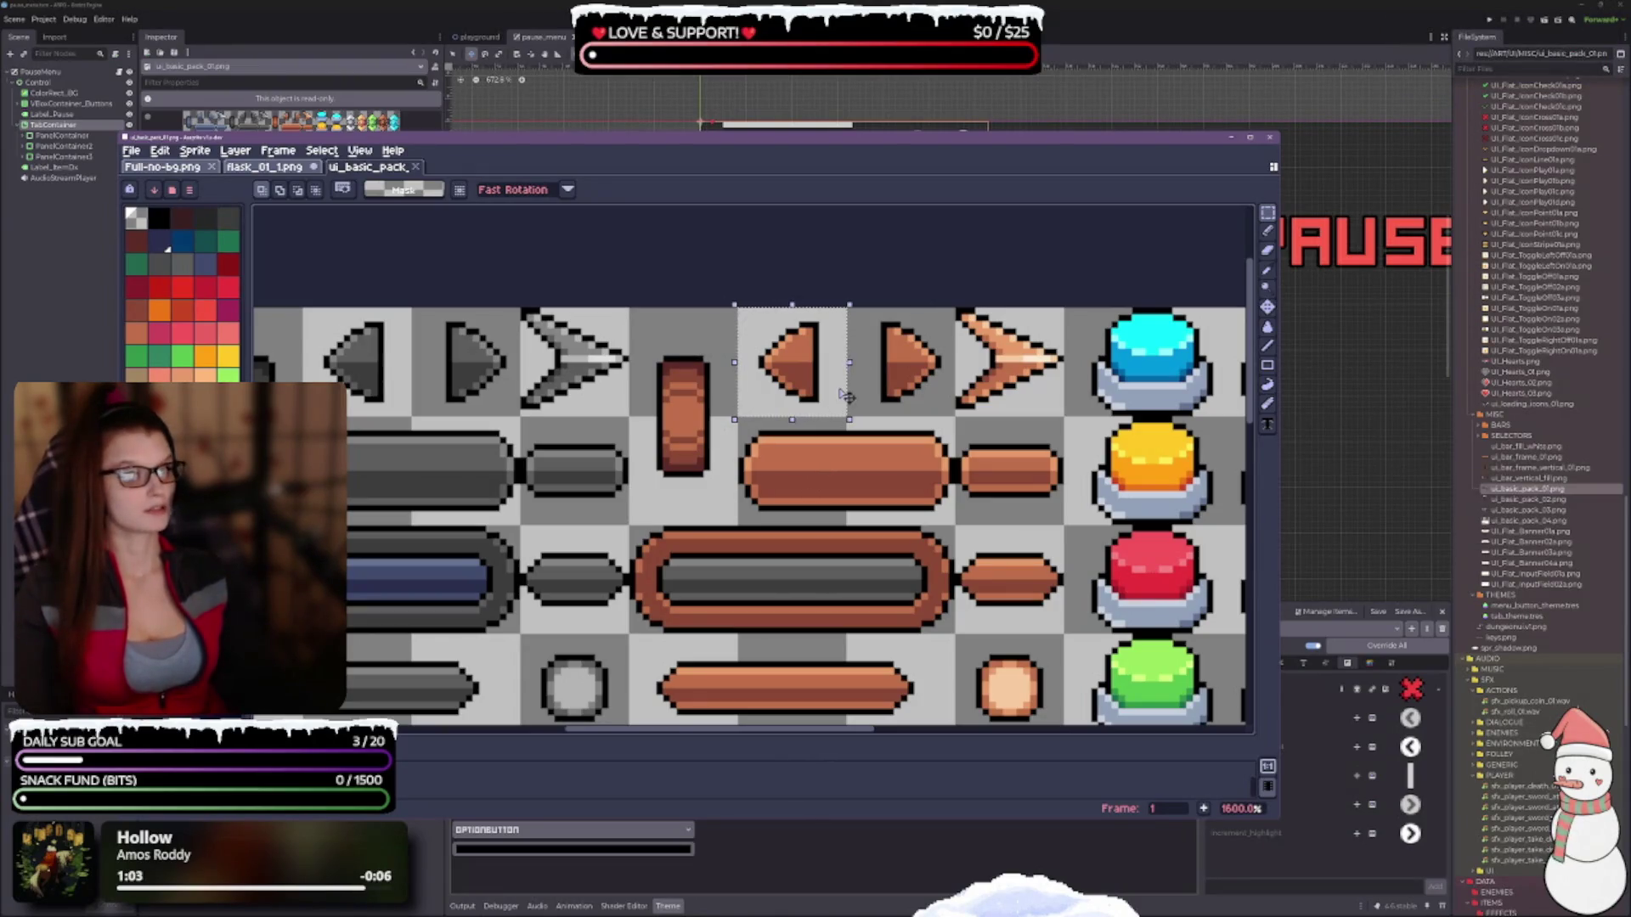
Start an Export As with the output file renamed to ui_left_arrow.png.
key("ctrl+alt+shift+s")
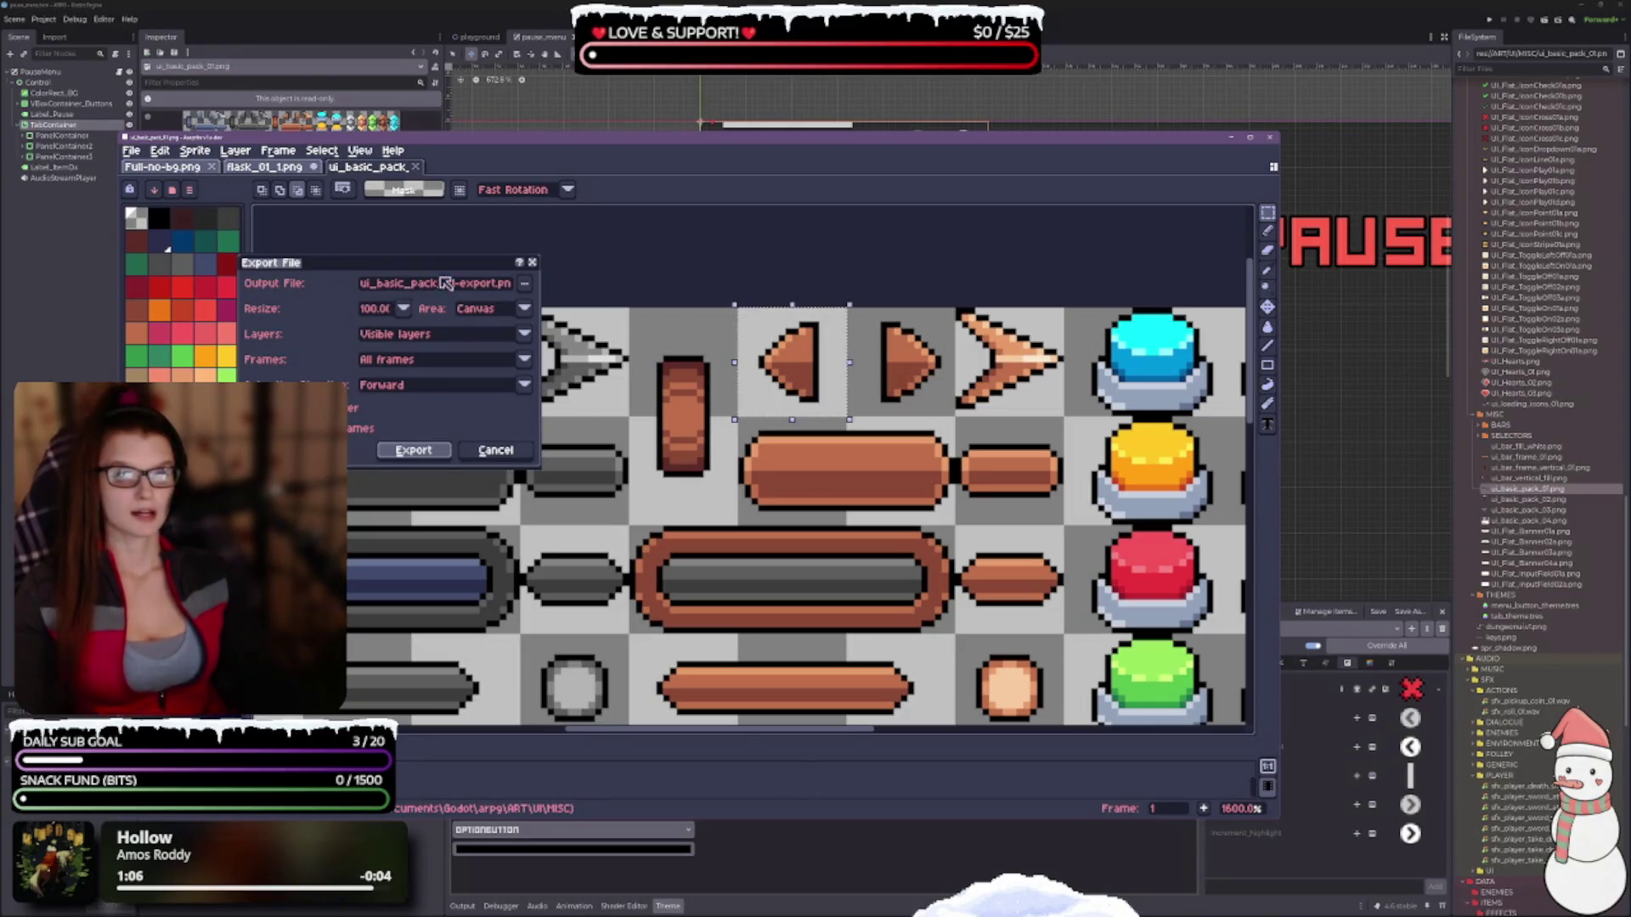
left_click(510, 284)
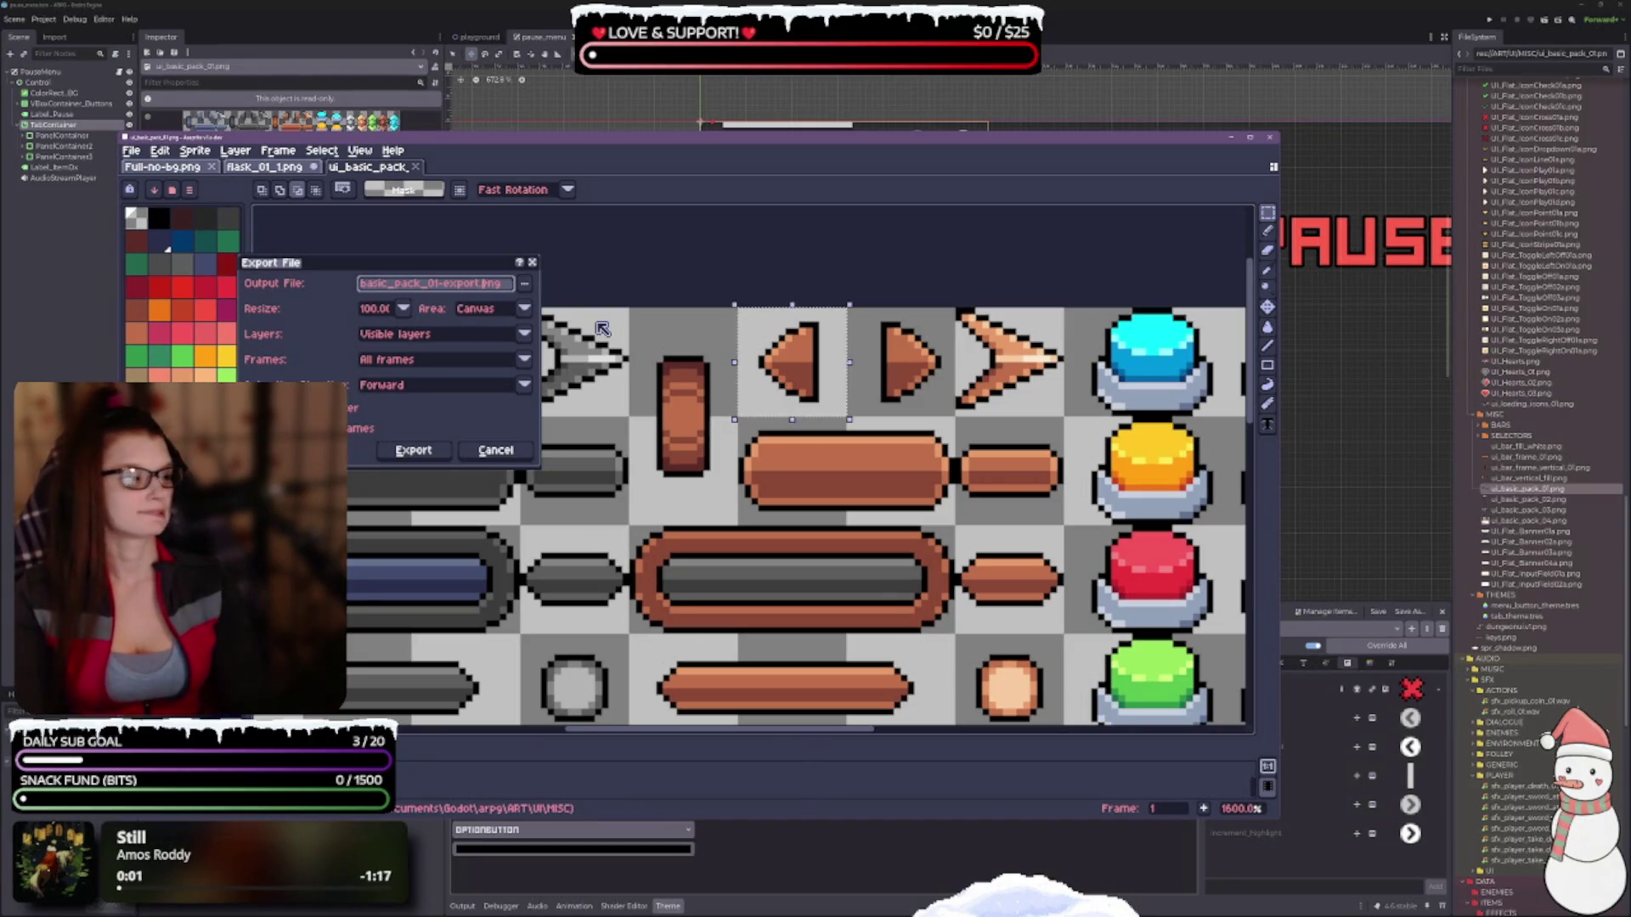
key("BackSpace")
key("BackSpace")
key("BackSpace")
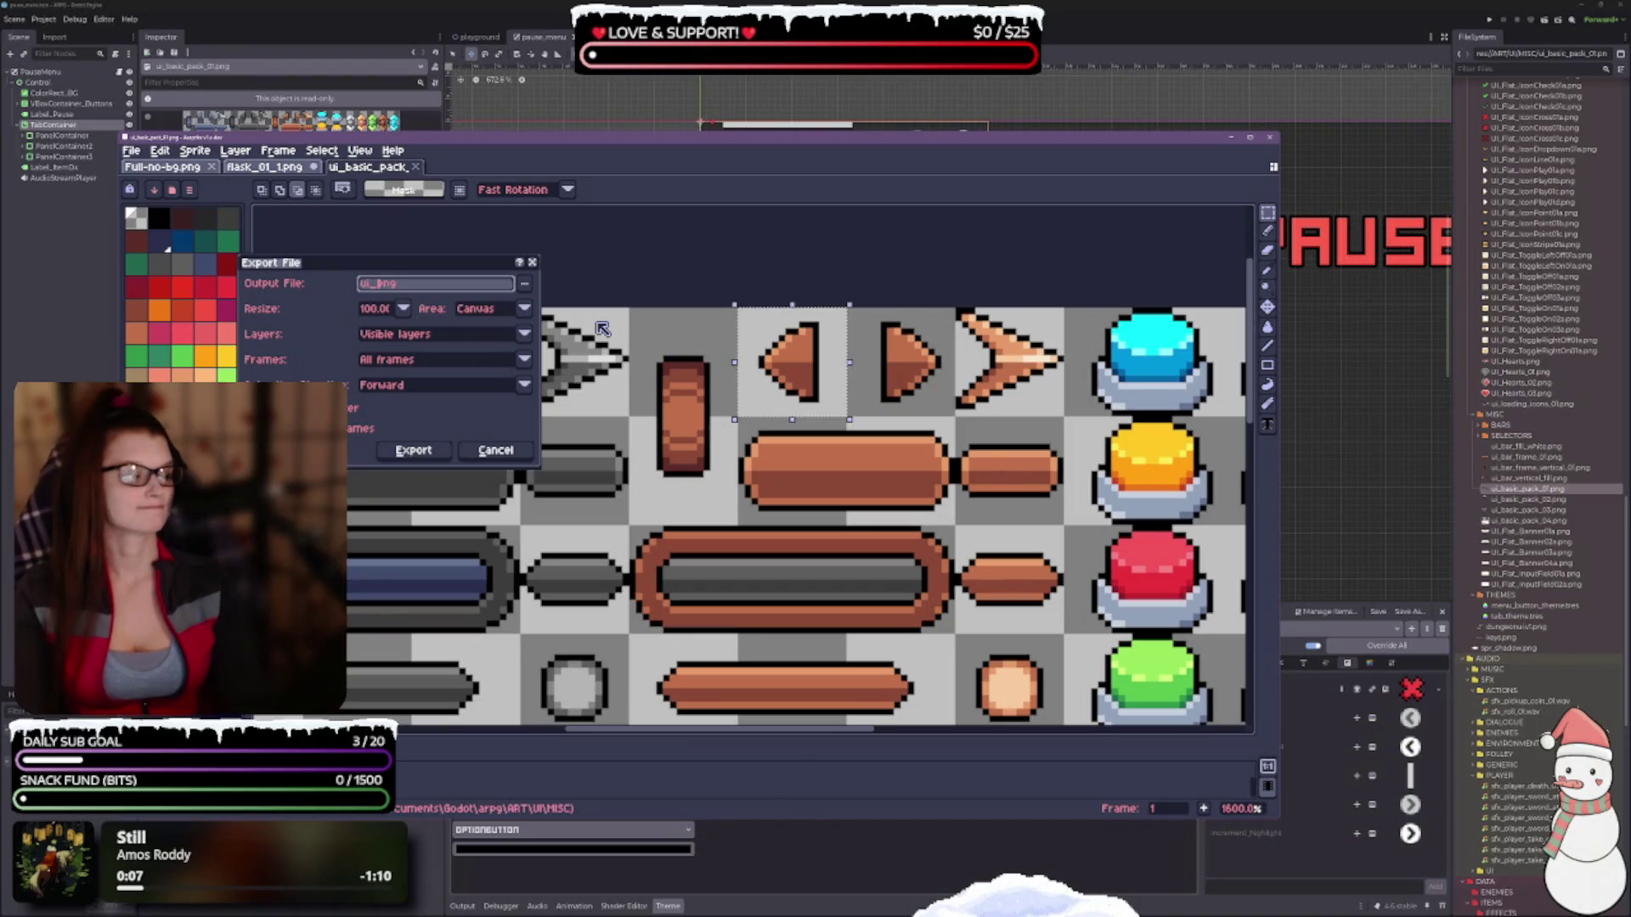
type("left_arrow")
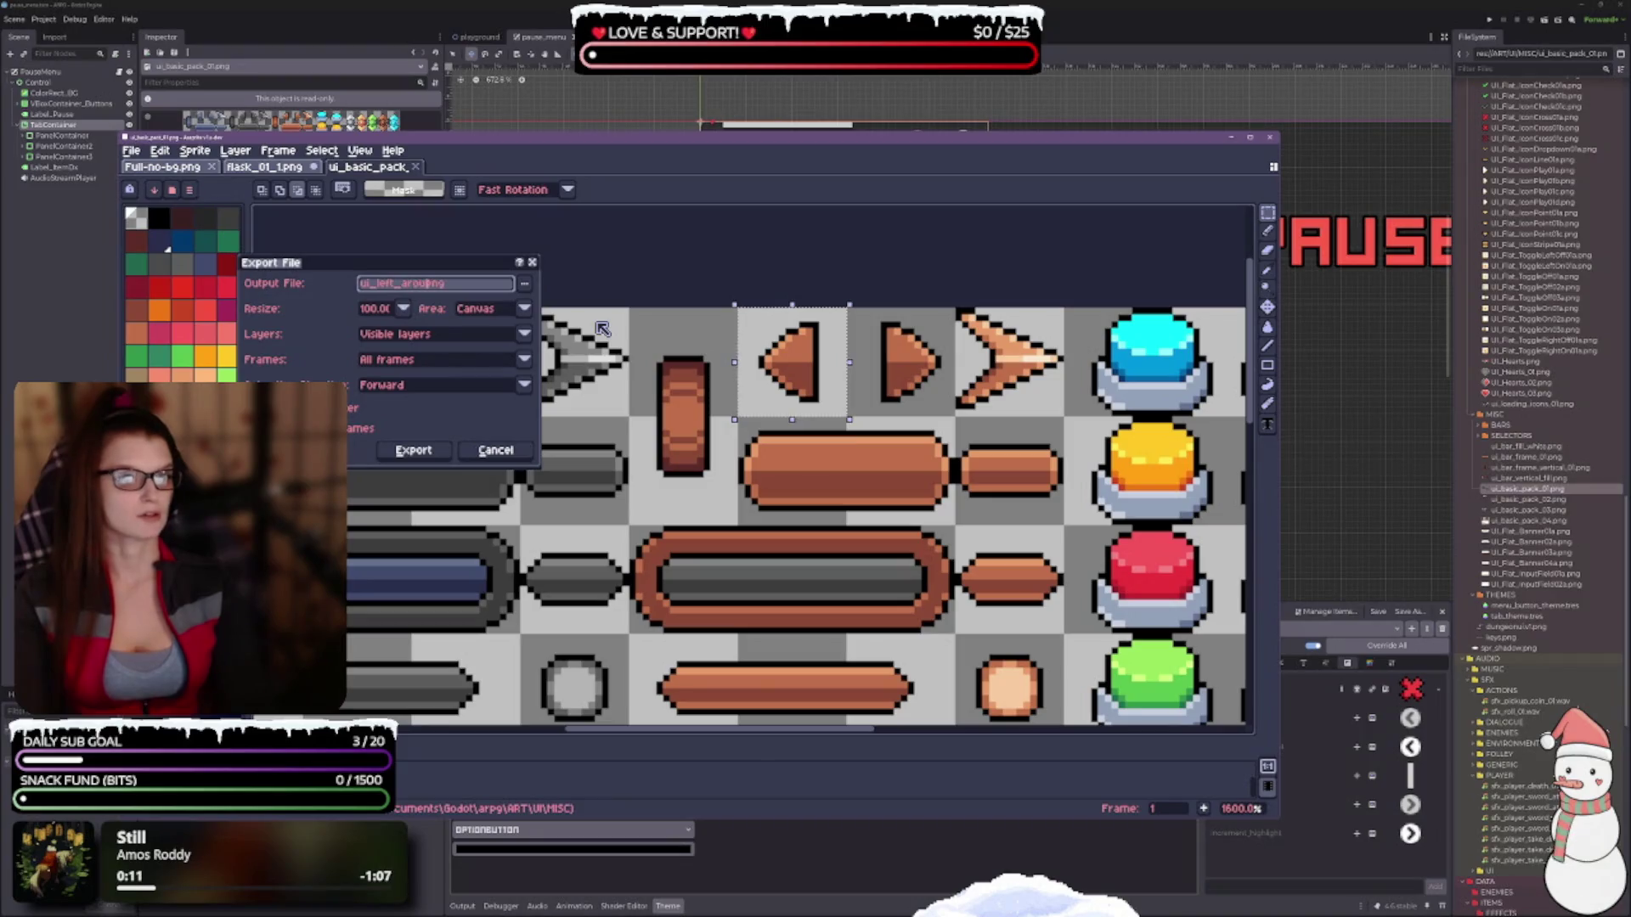
key("BackSpace")
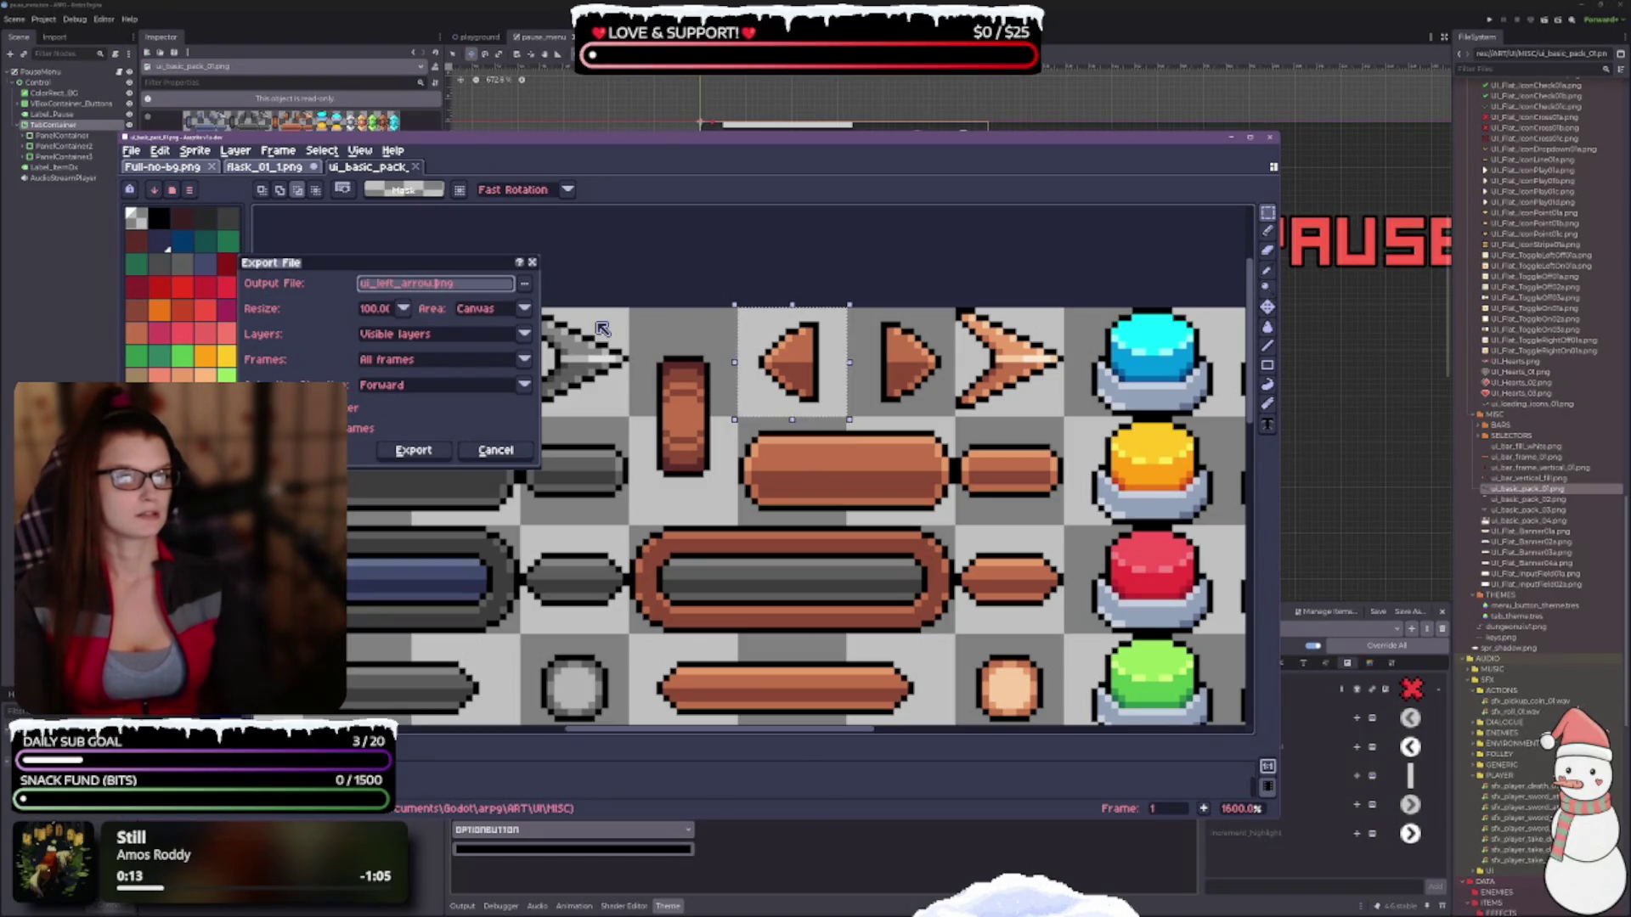
key("shift+Home")
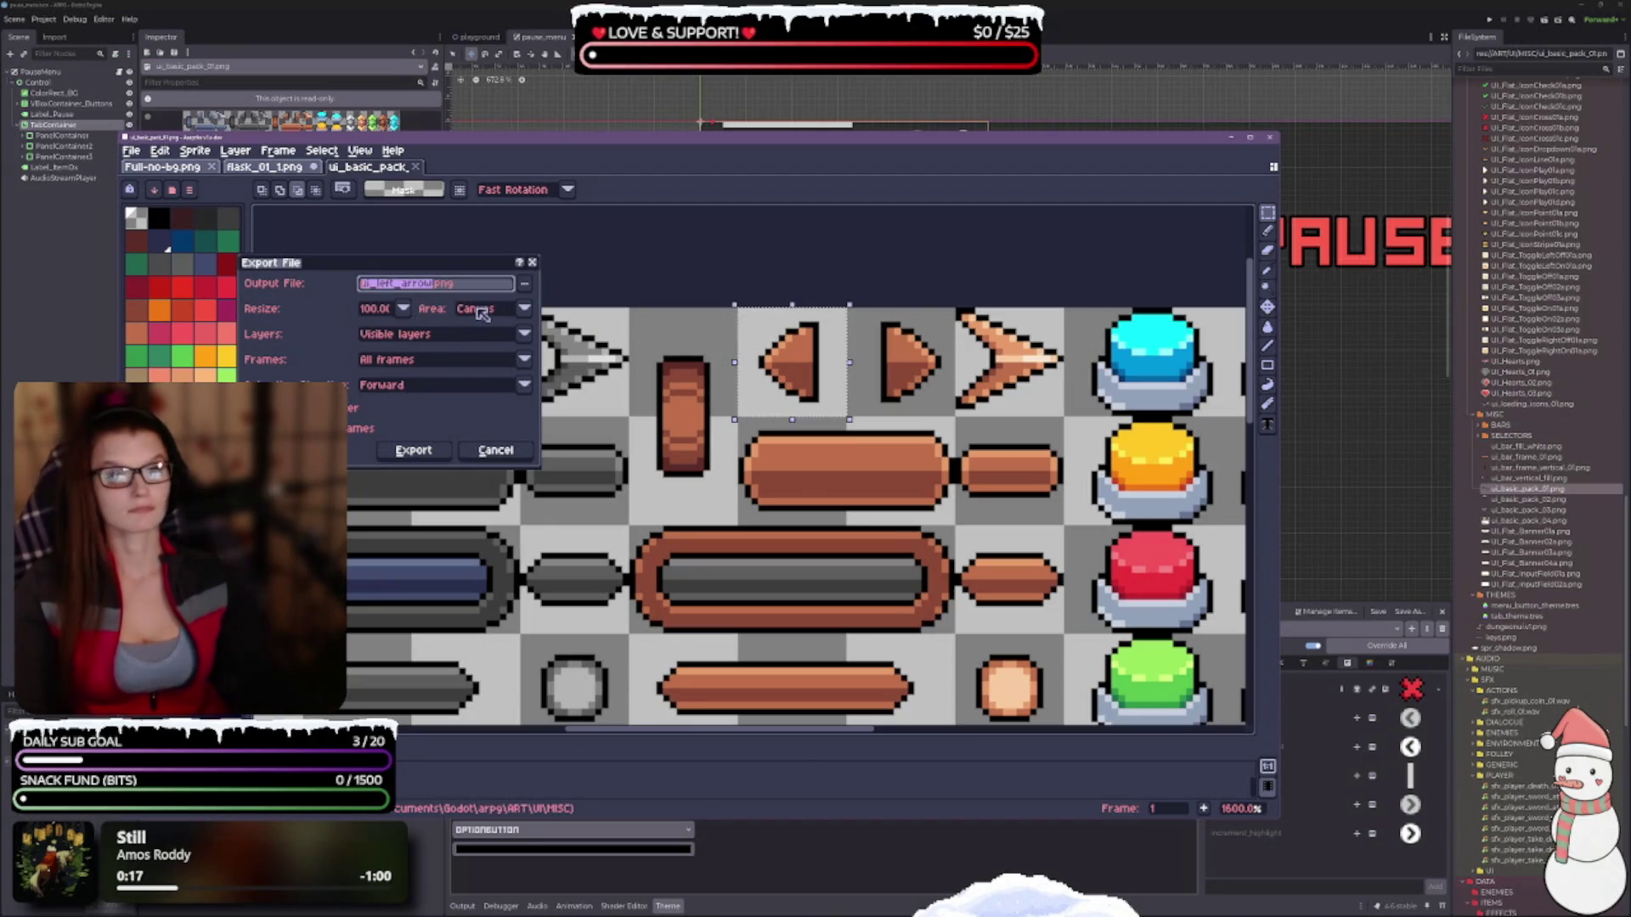
left_click(525, 286)
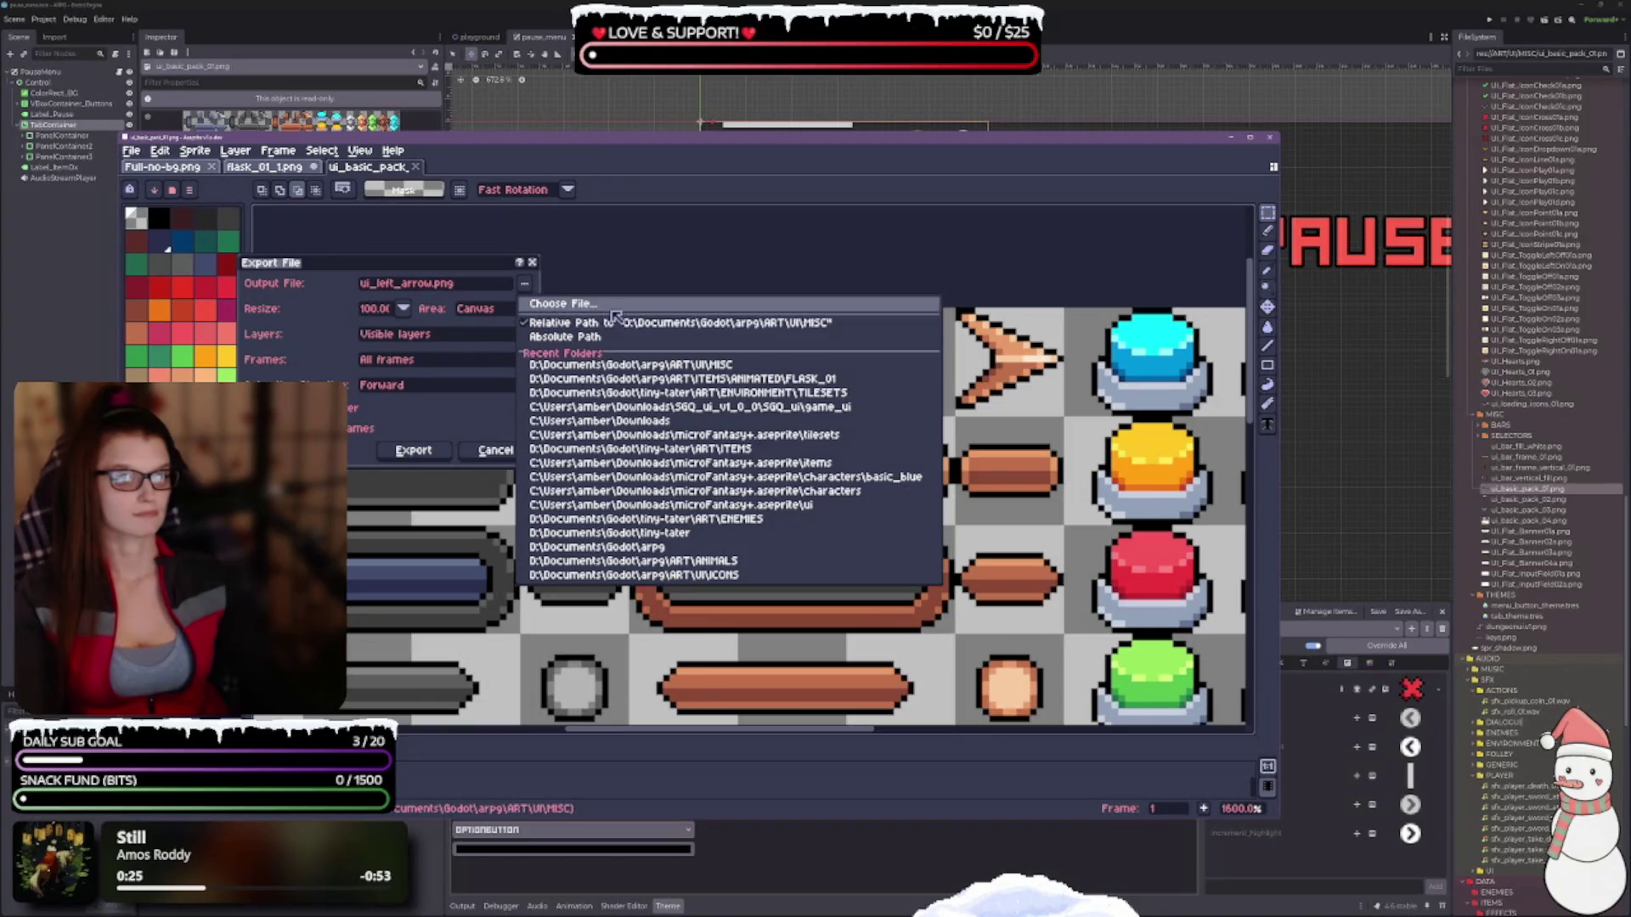
Set the export destination to ui_left_arrow.png inside the ART/UI/ICONS folder.
left_click(608, 307)
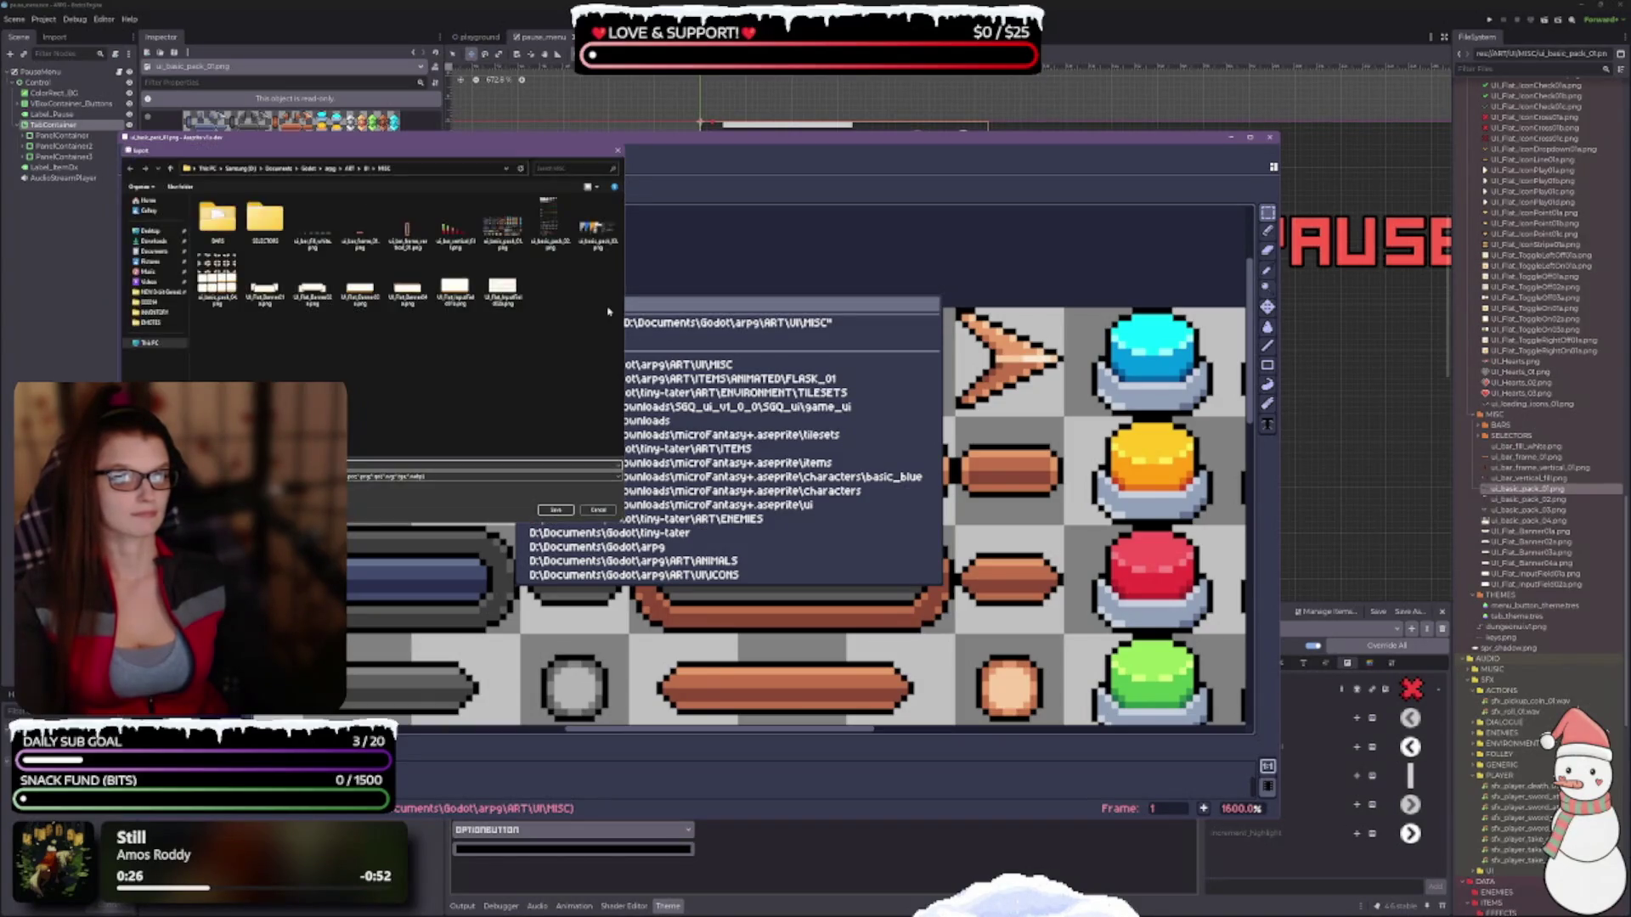
left_click(370, 169)
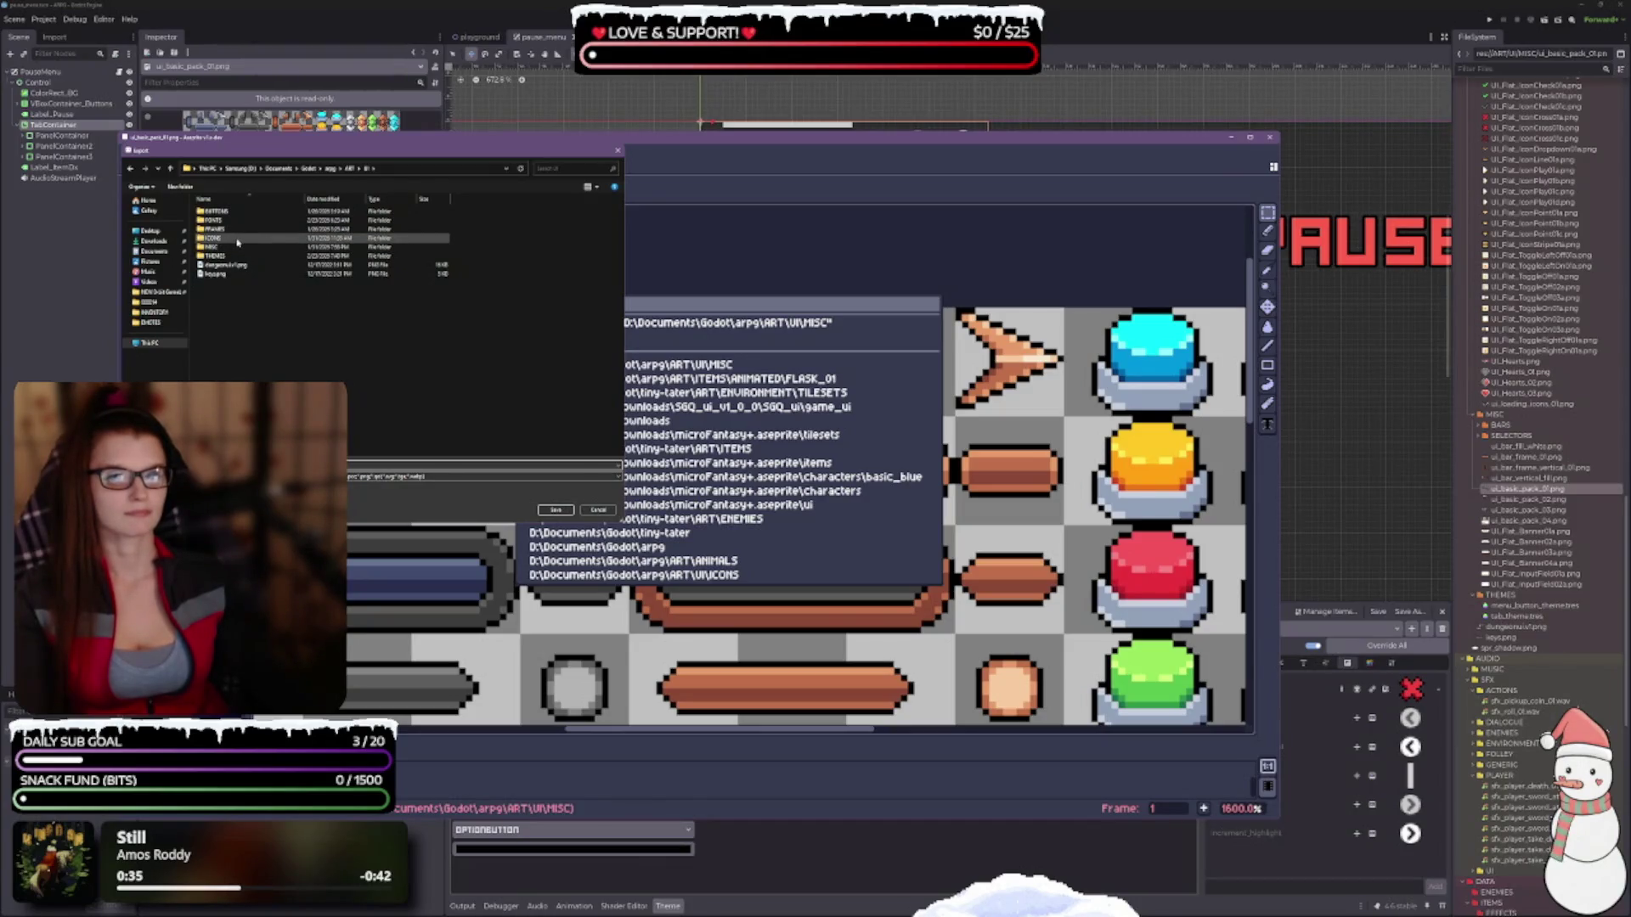
double_click(212, 240)
double_click(219, 217)
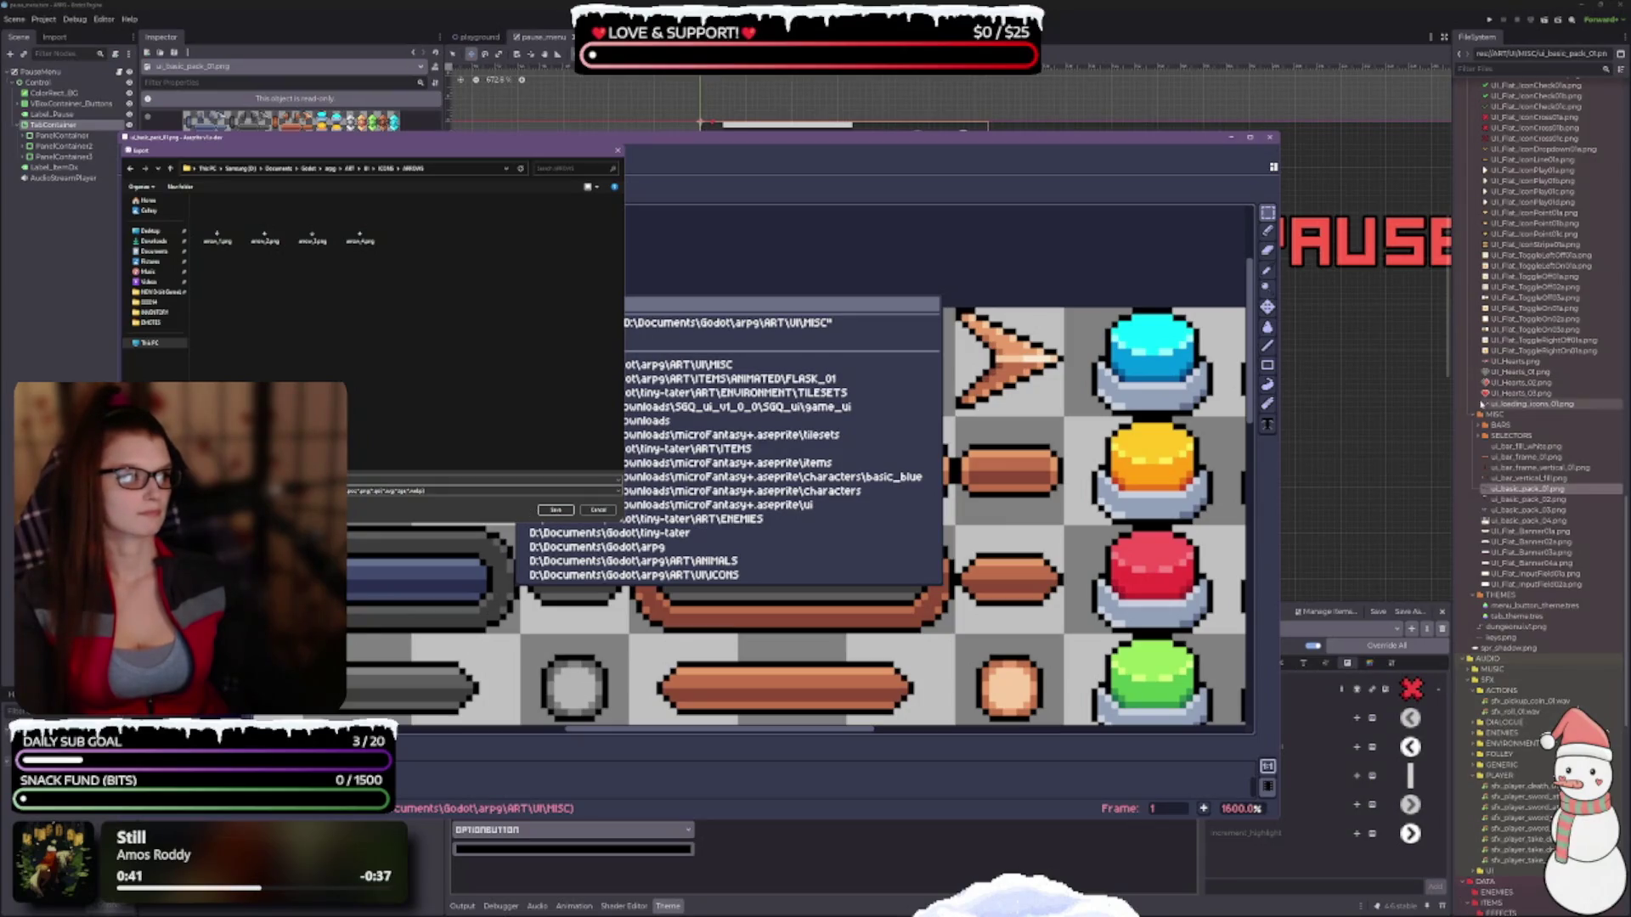
scroll(1508, 395, "up", 5)
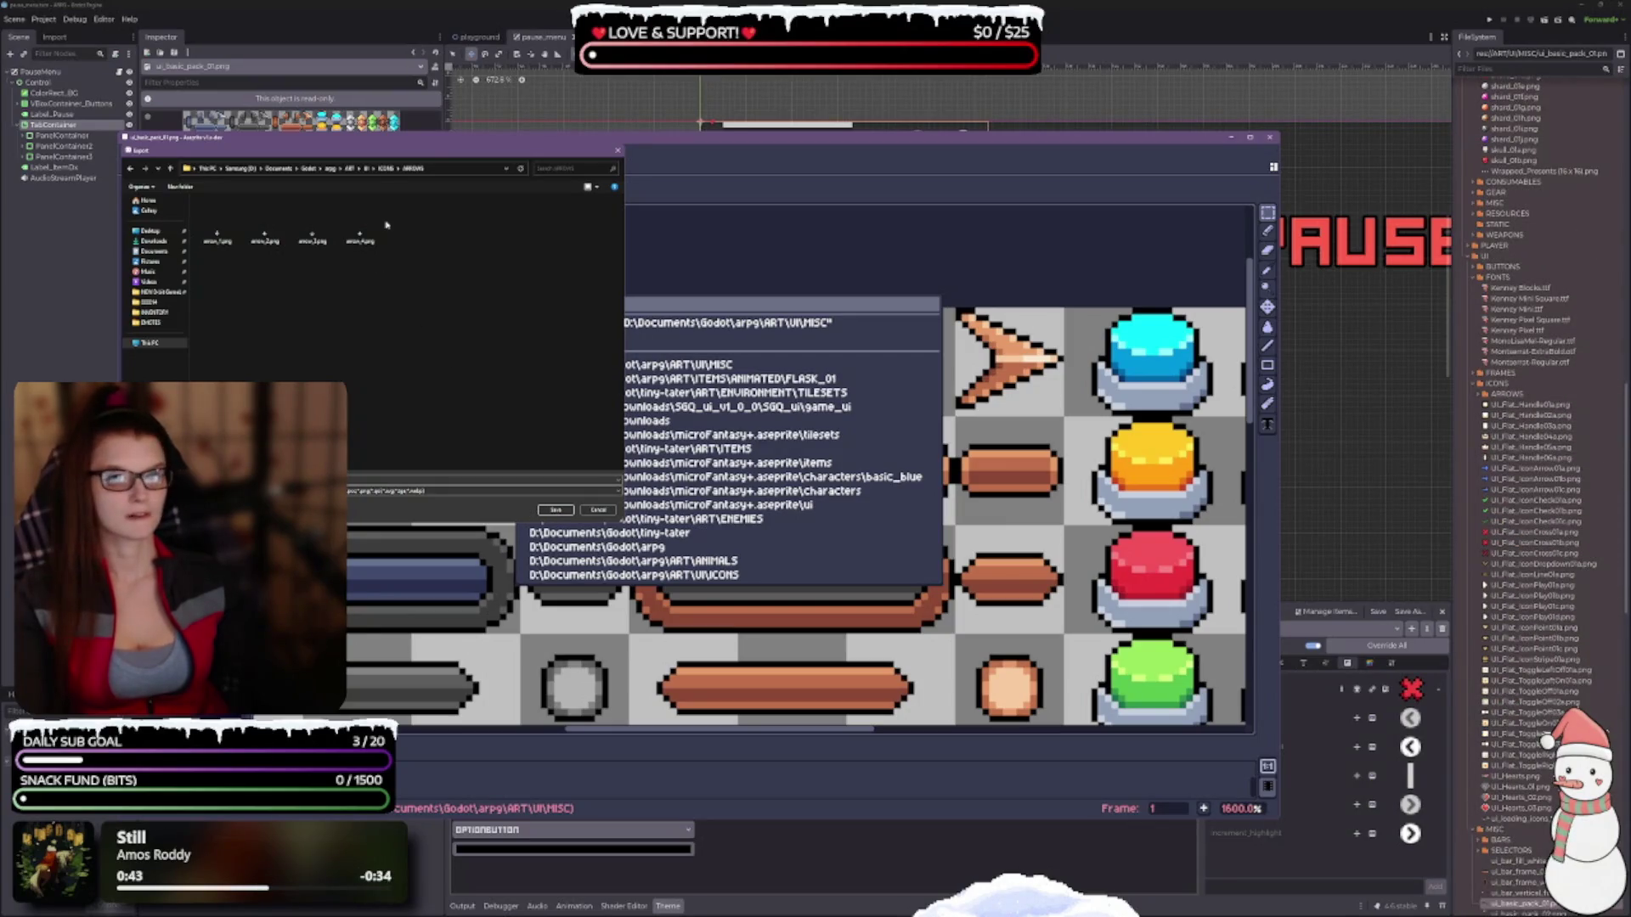
left_click(386, 168)
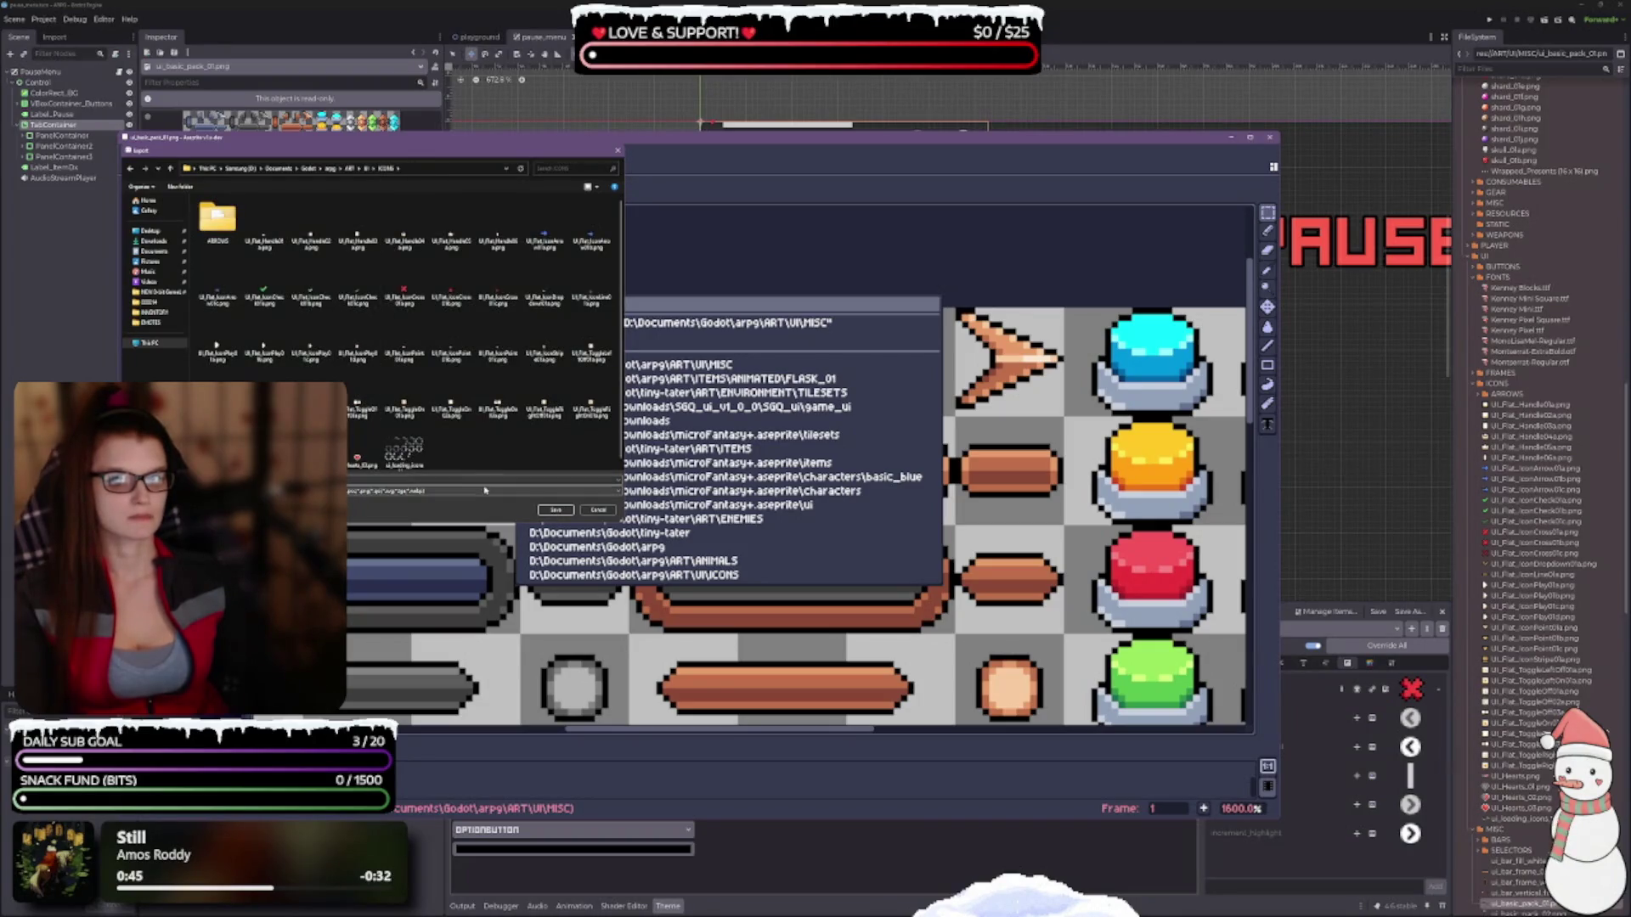
left_click(556, 510)
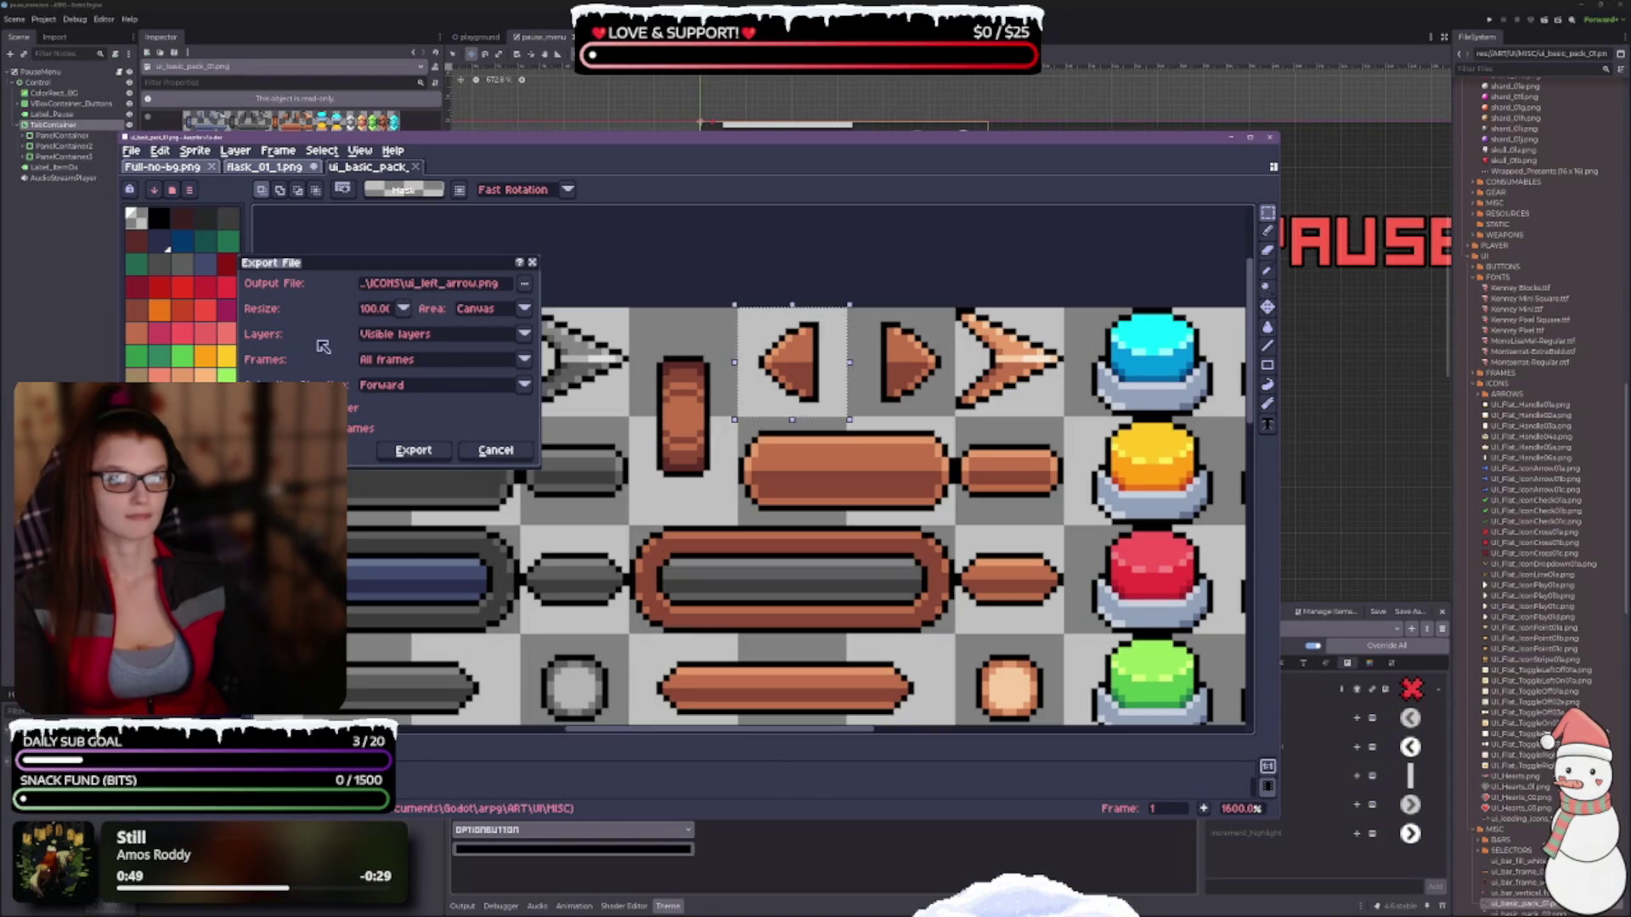
Export only the selected area as ui_left_arrow.png.
left_click(480, 316)
left_click(485, 346)
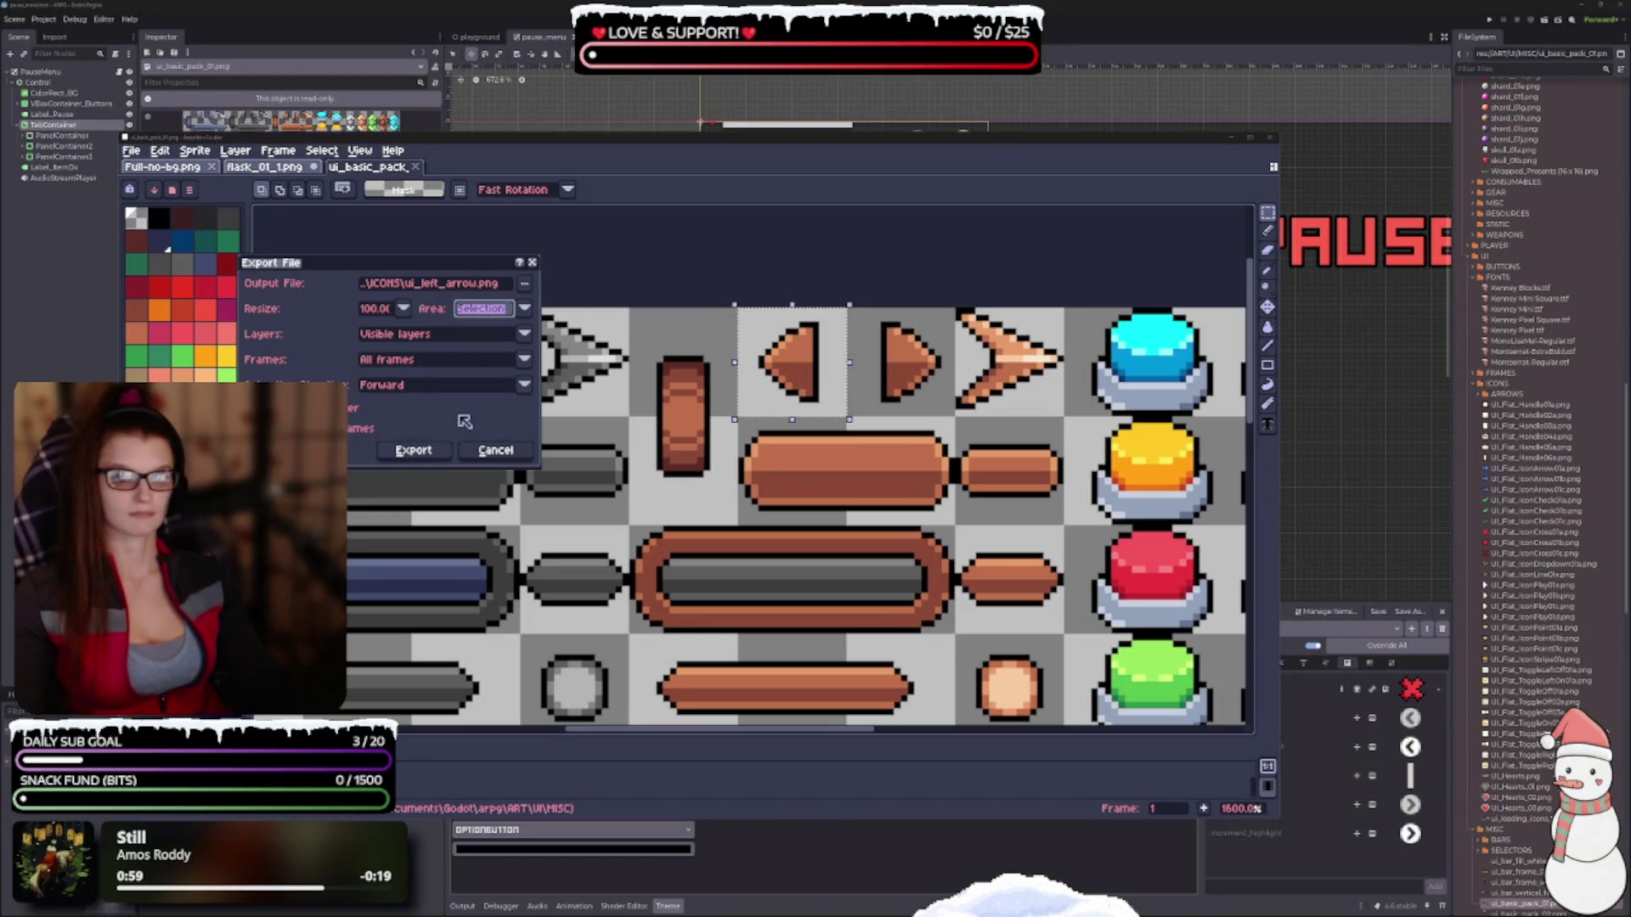
left_click(422, 450)
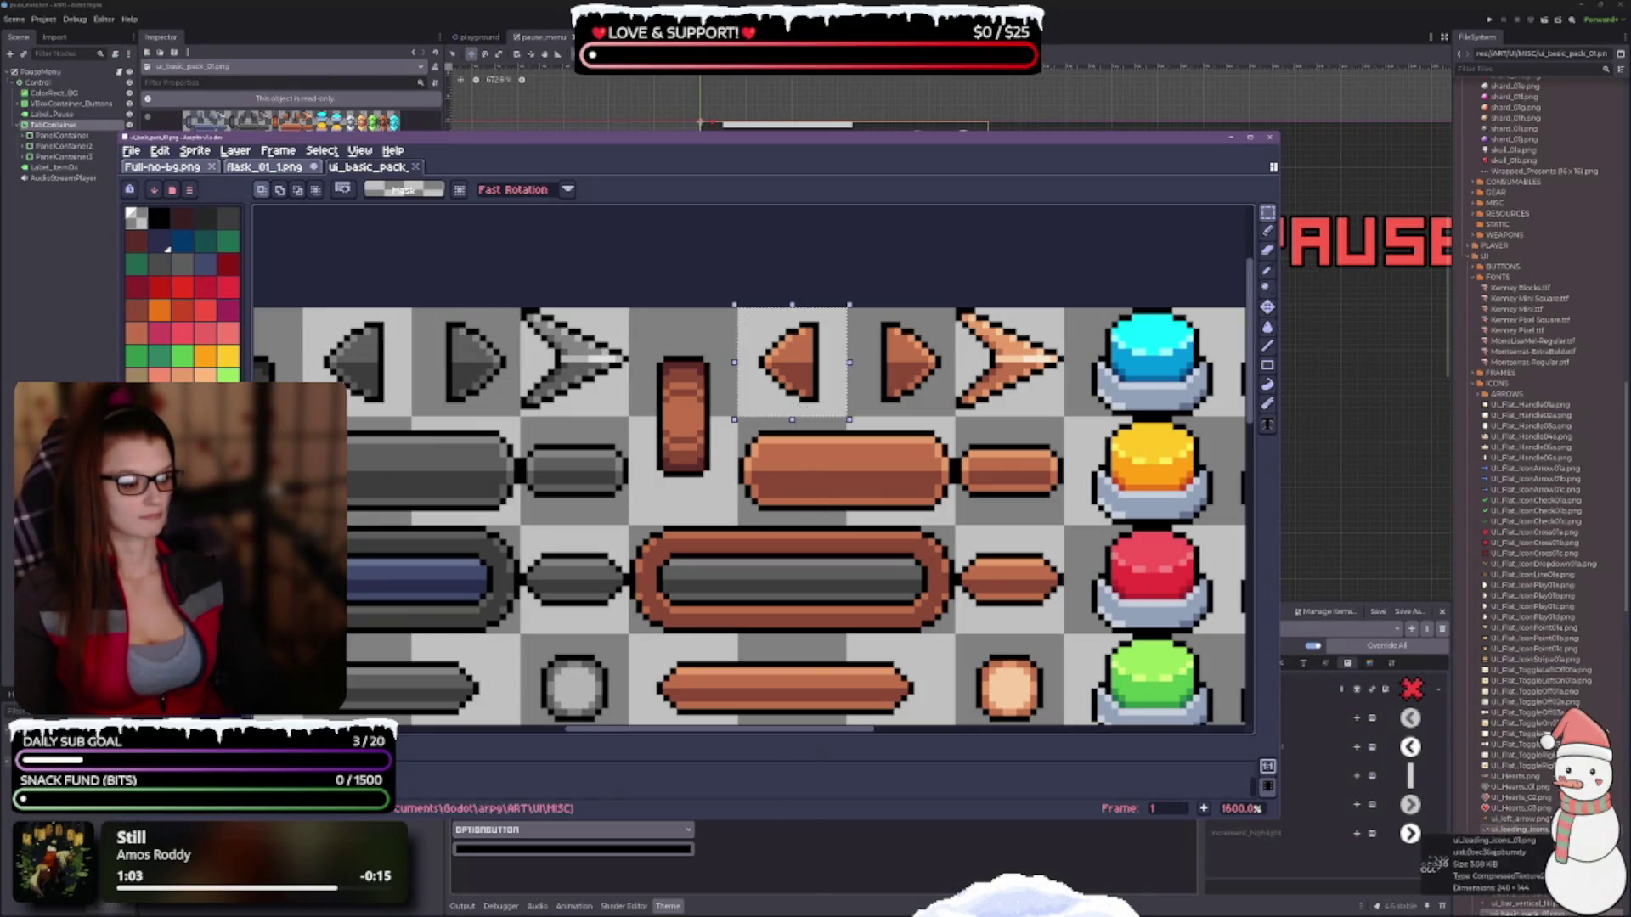
Select the new ui_left_arrow.png in Godot's FileSystem dock.
scroll(1557, 664, "down", 3)
scroll(1555, 663, "down", 10)
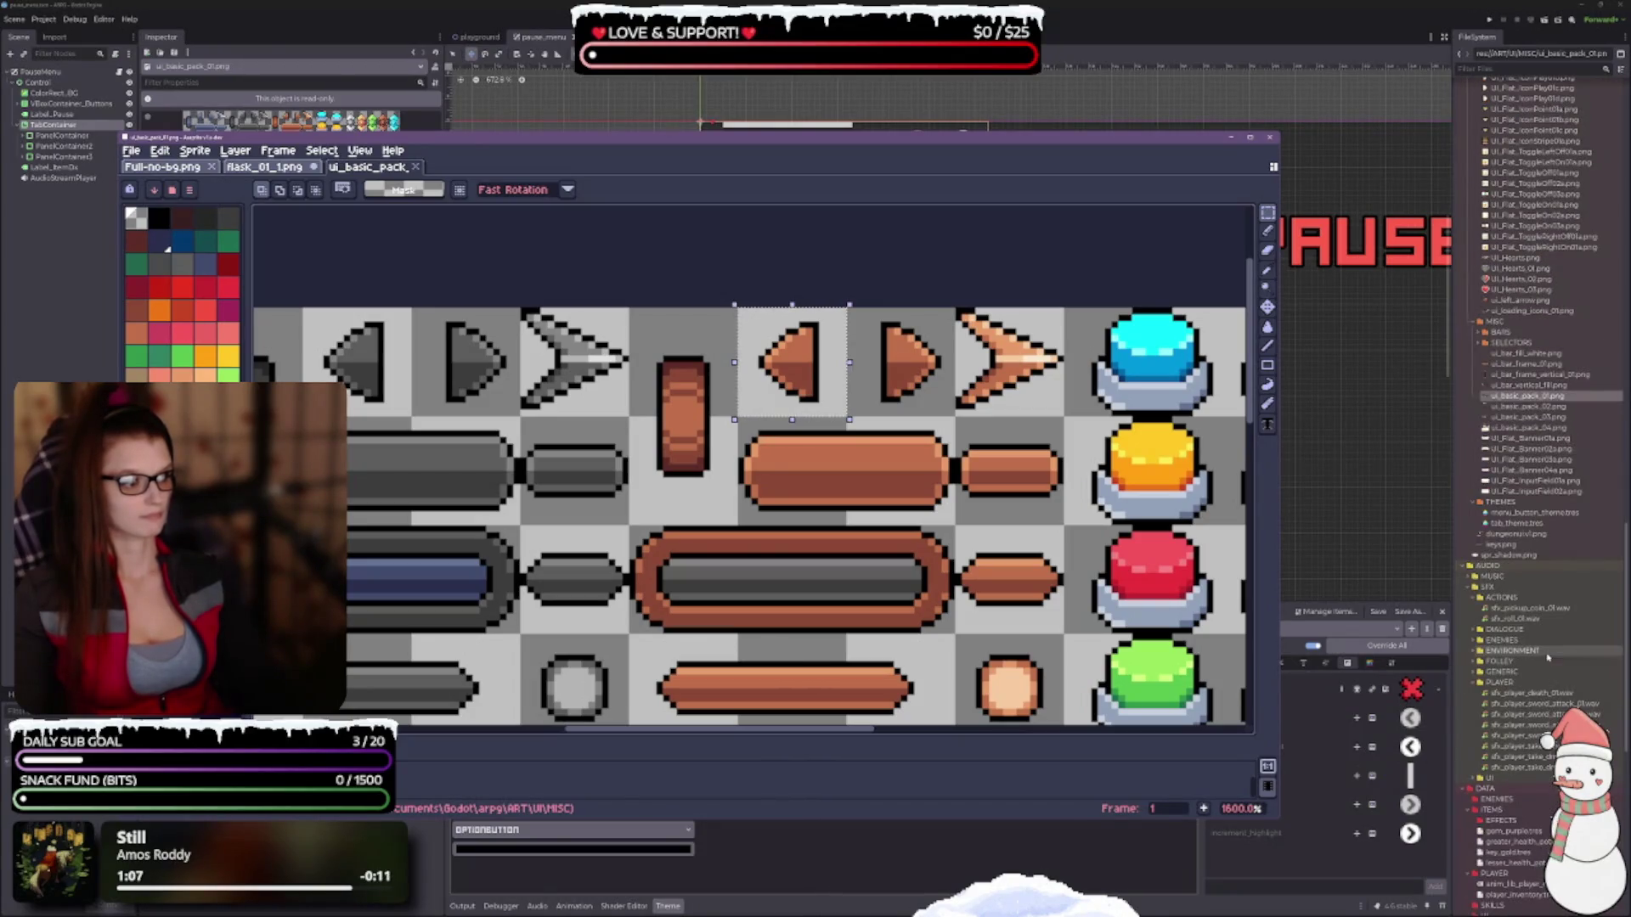
scroll(1548, 656, "up", 8)
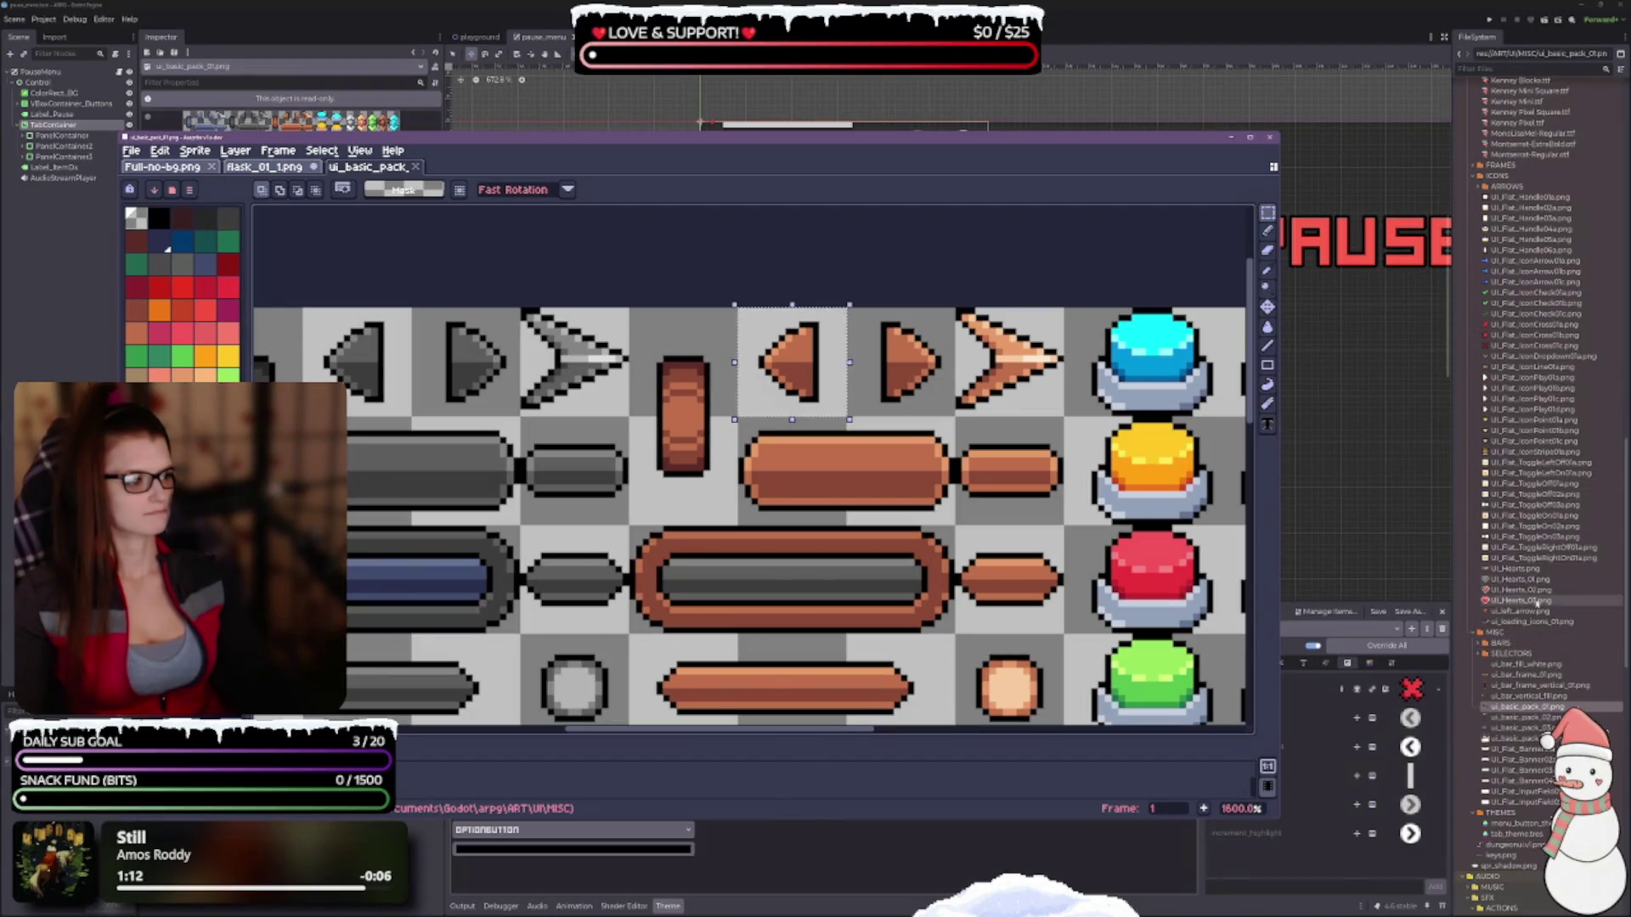
left_click(1521, 612)
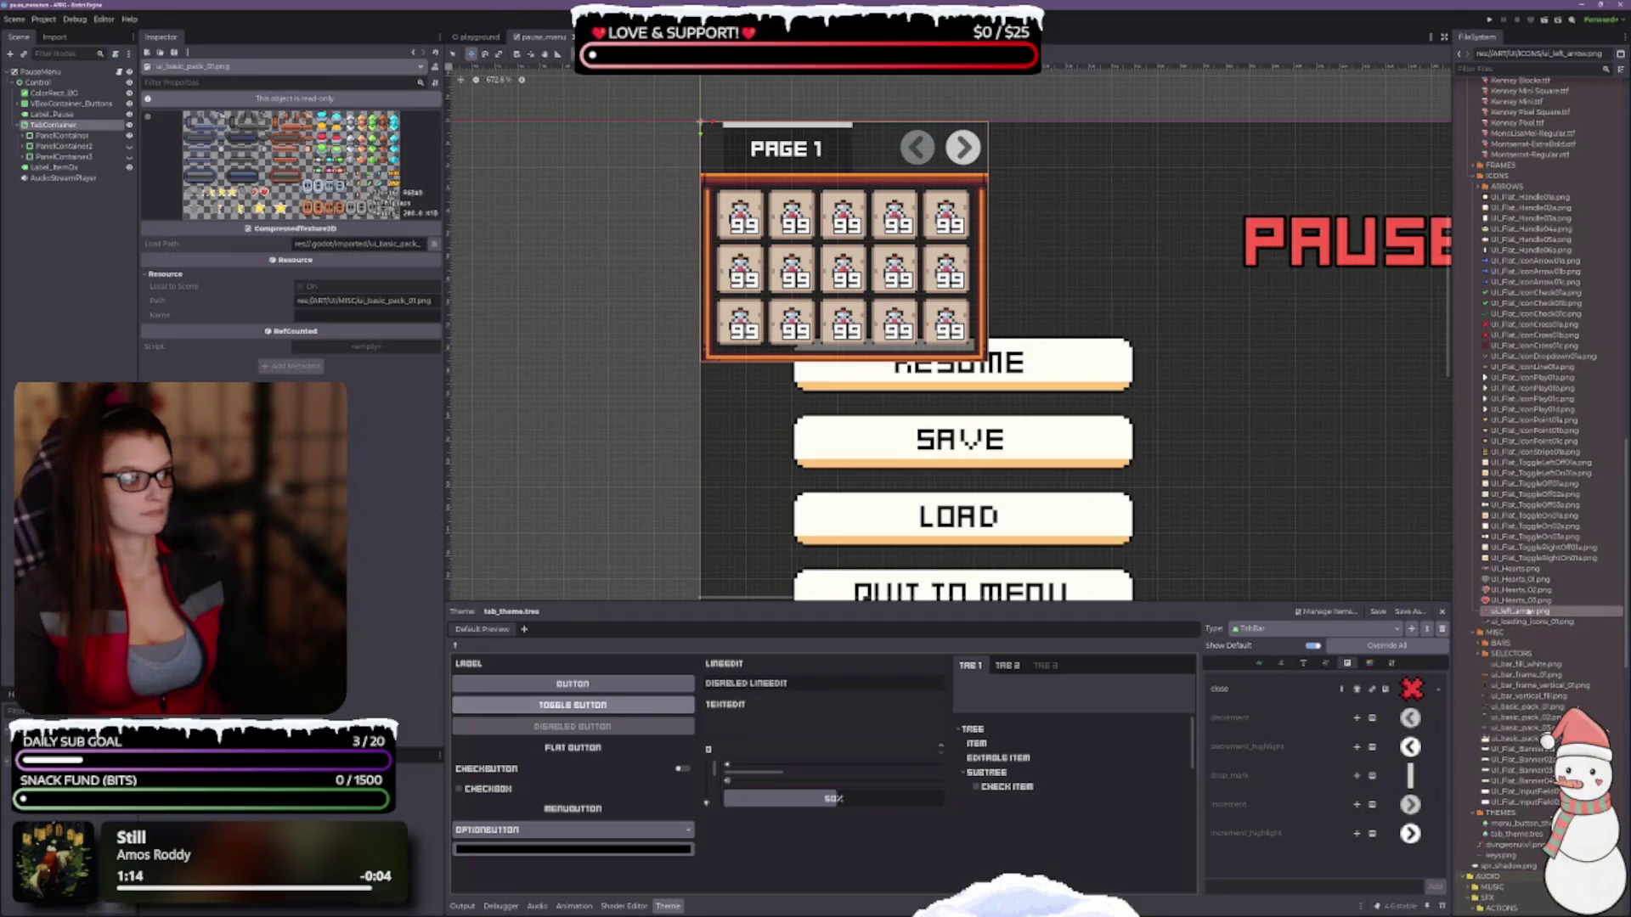
Override the TabBar decrement icon with ui_left_arrow.png.
left_click(1376, 720)
mouse_move(1521, 612)
left_mouse_down()
mouse_move(1520, 643)
mouse_move(1397, 712)
left_mouse_up()
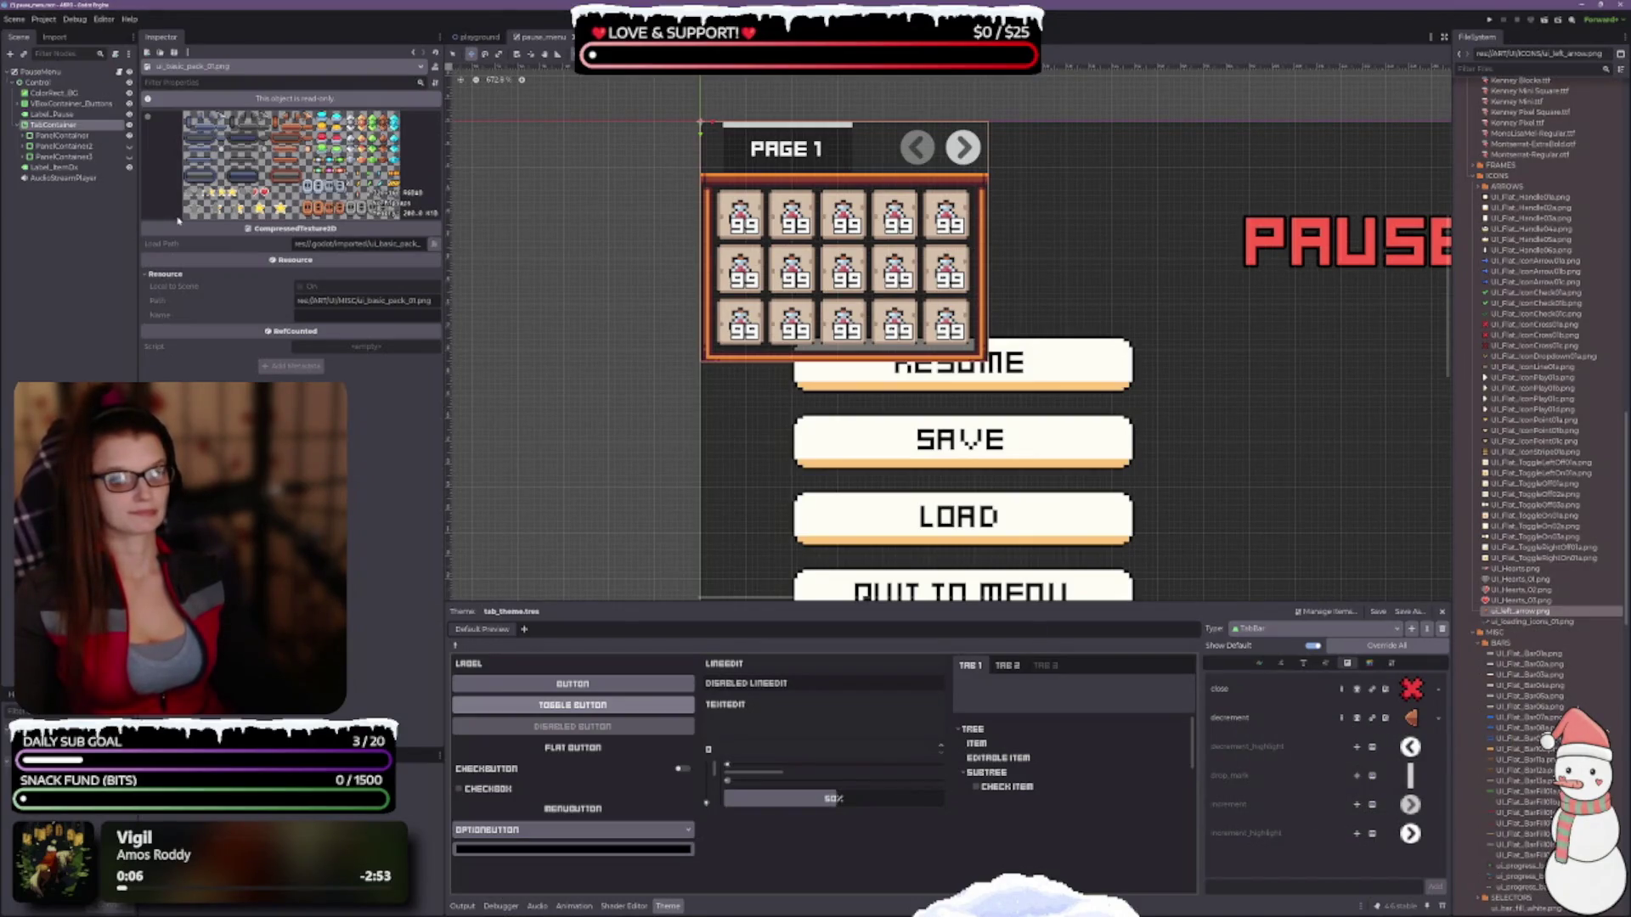
key("alt+Tab")
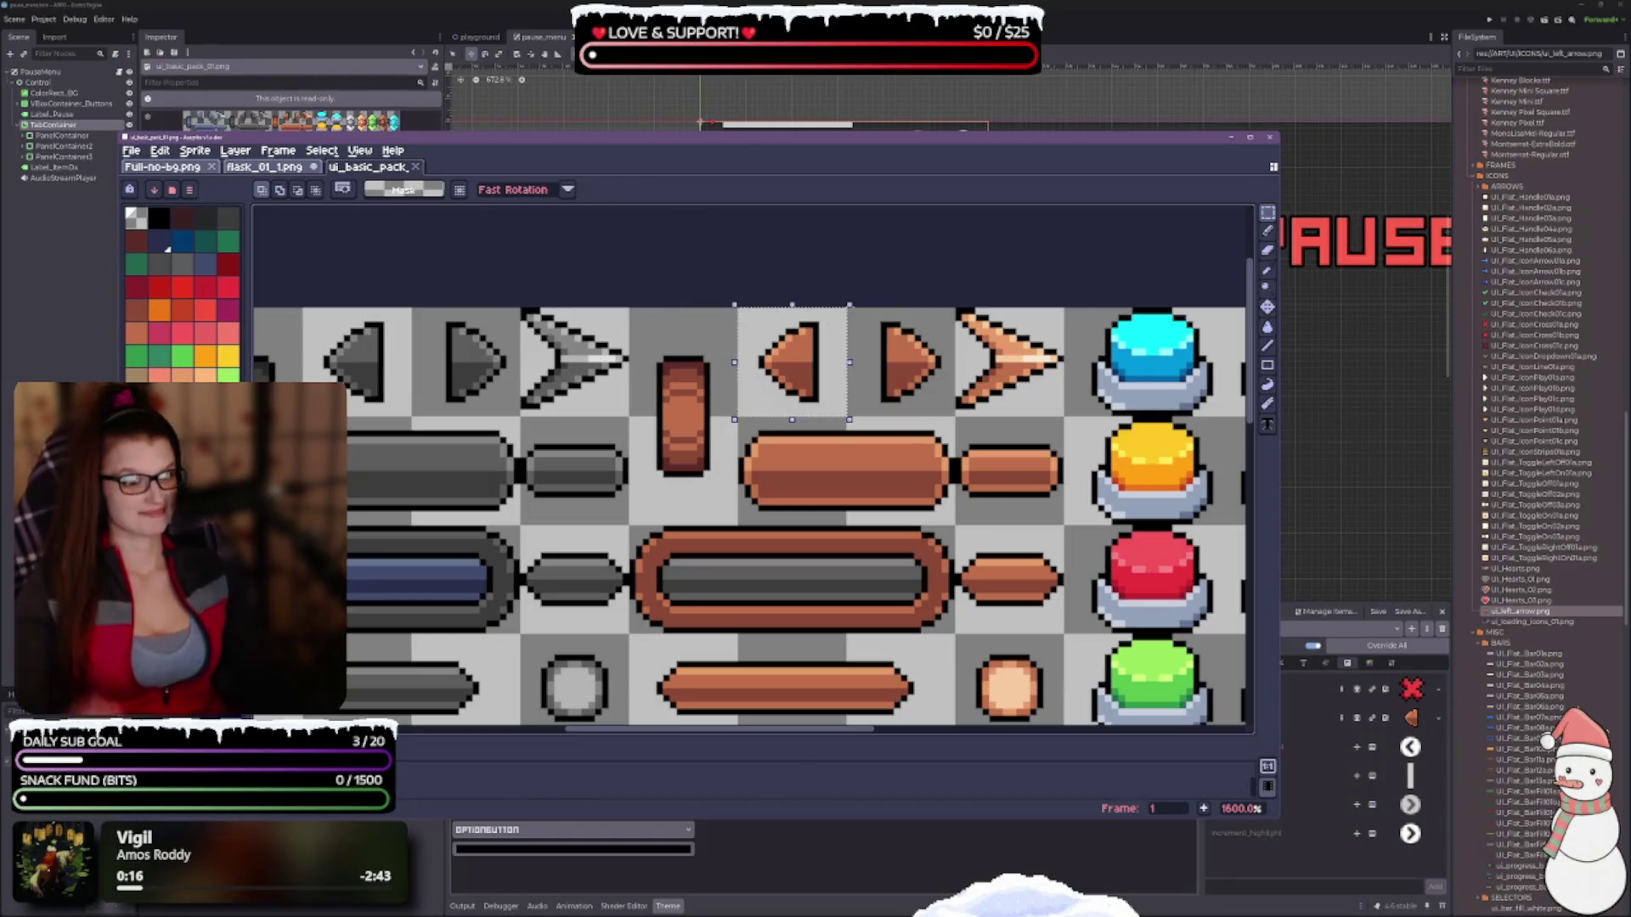
Select the copper right-arrow tile and export it as ui_right_arrow.png to ICONS.
mouse_move(844, 308)
left_mouse_down()
mouse_move(931, 416)
mouse_move(958, 419)
left_mouse_up()
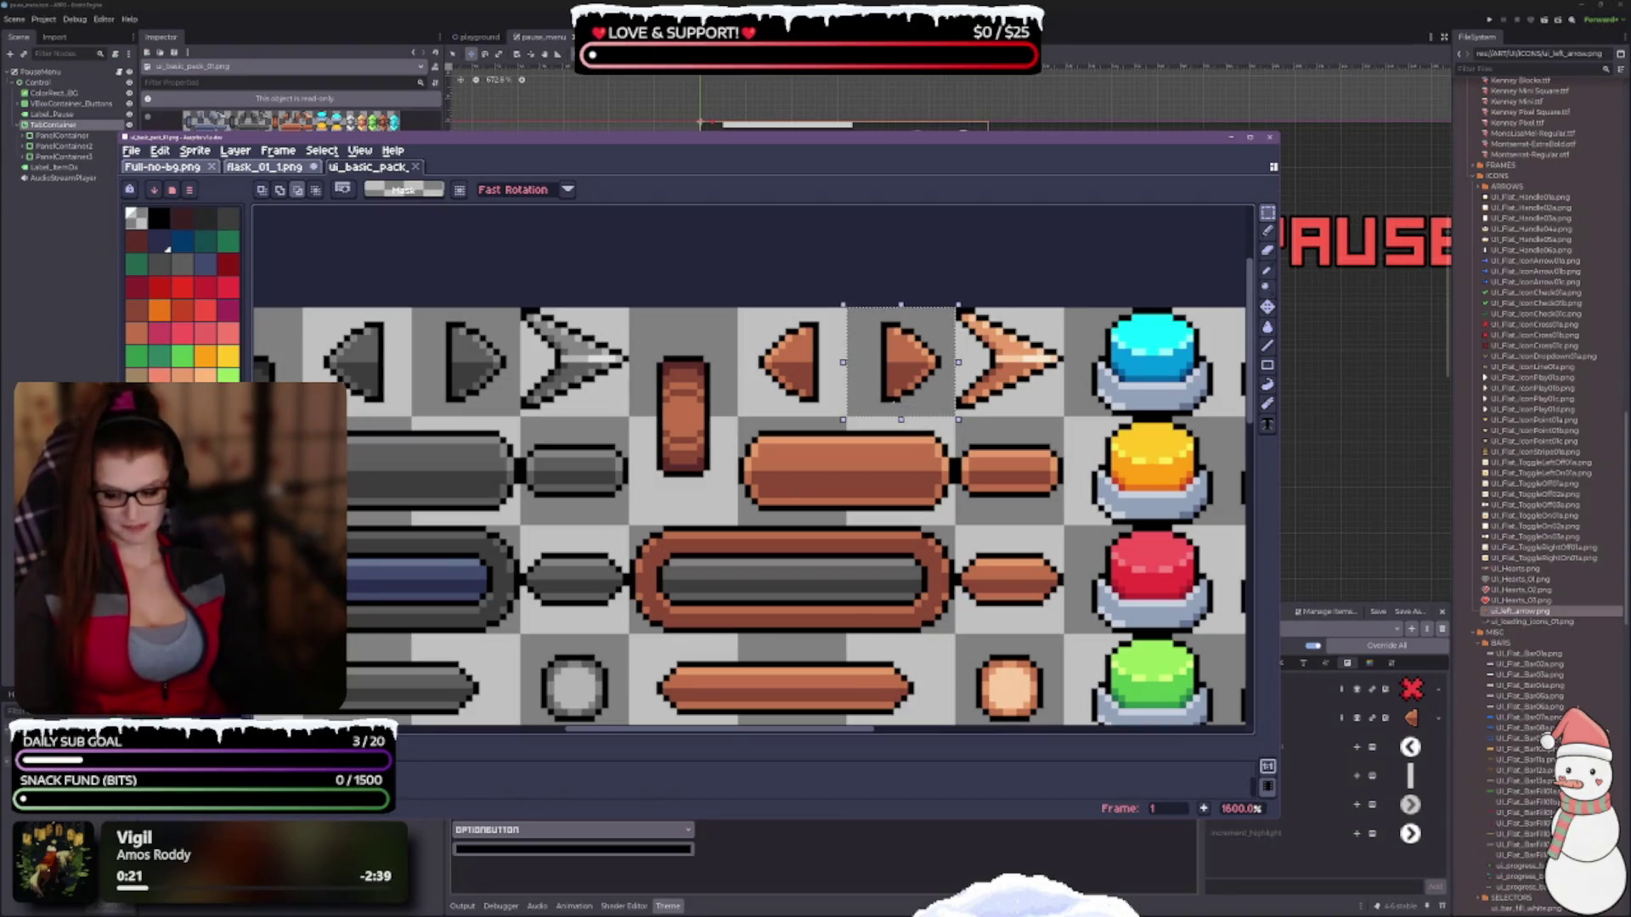
key("ctrl+alt+shift+s")
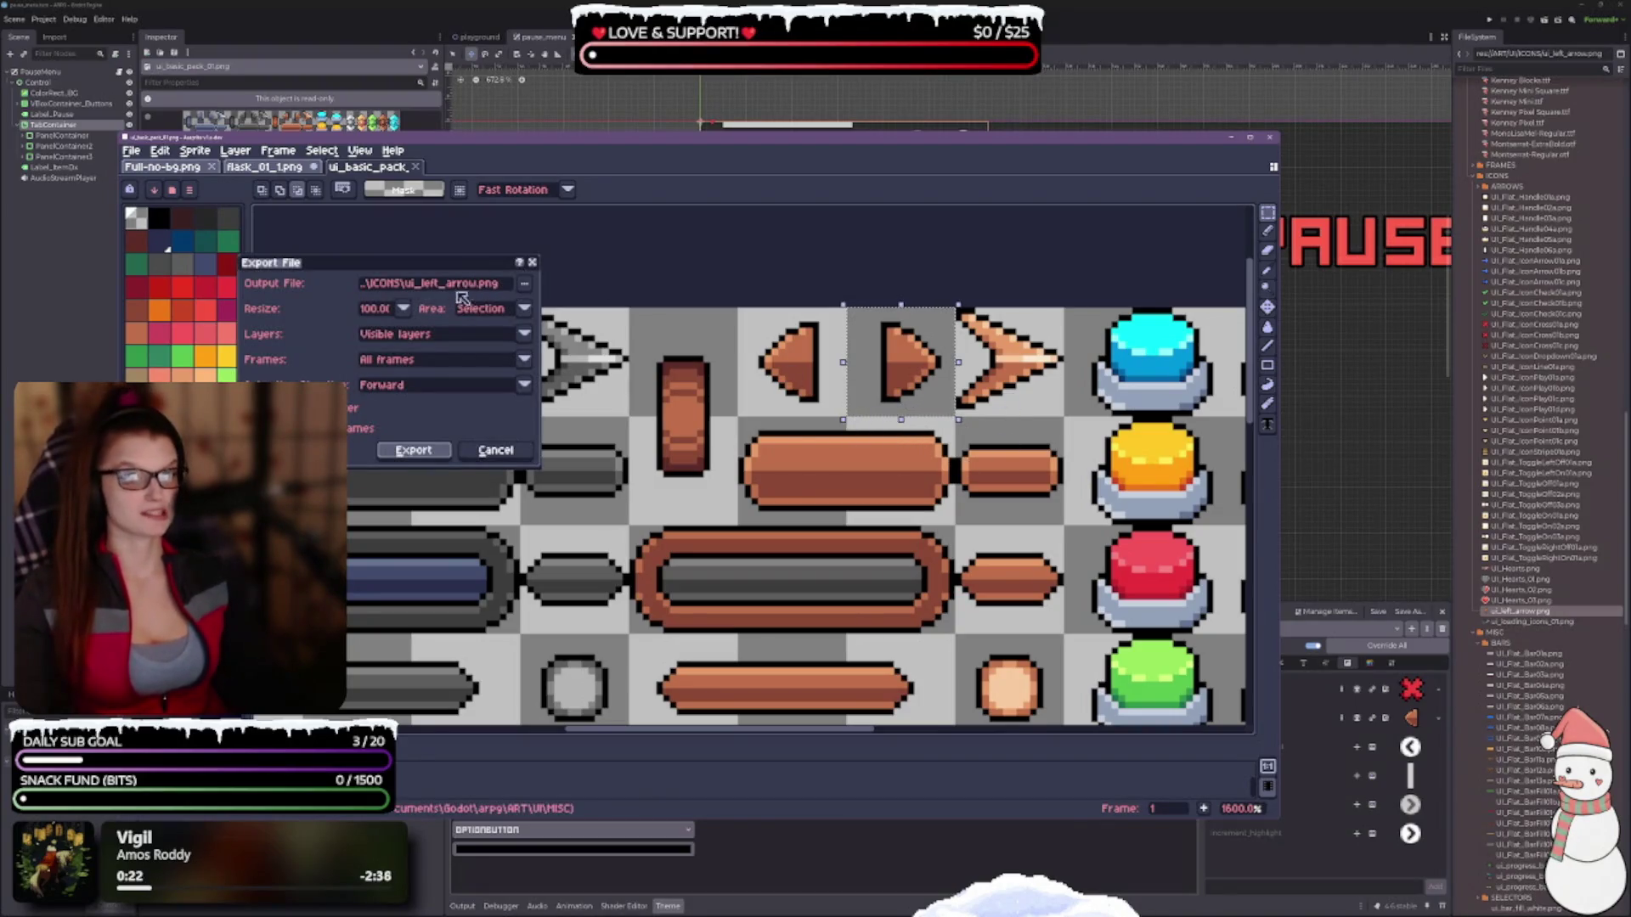
left_click(451, 283)
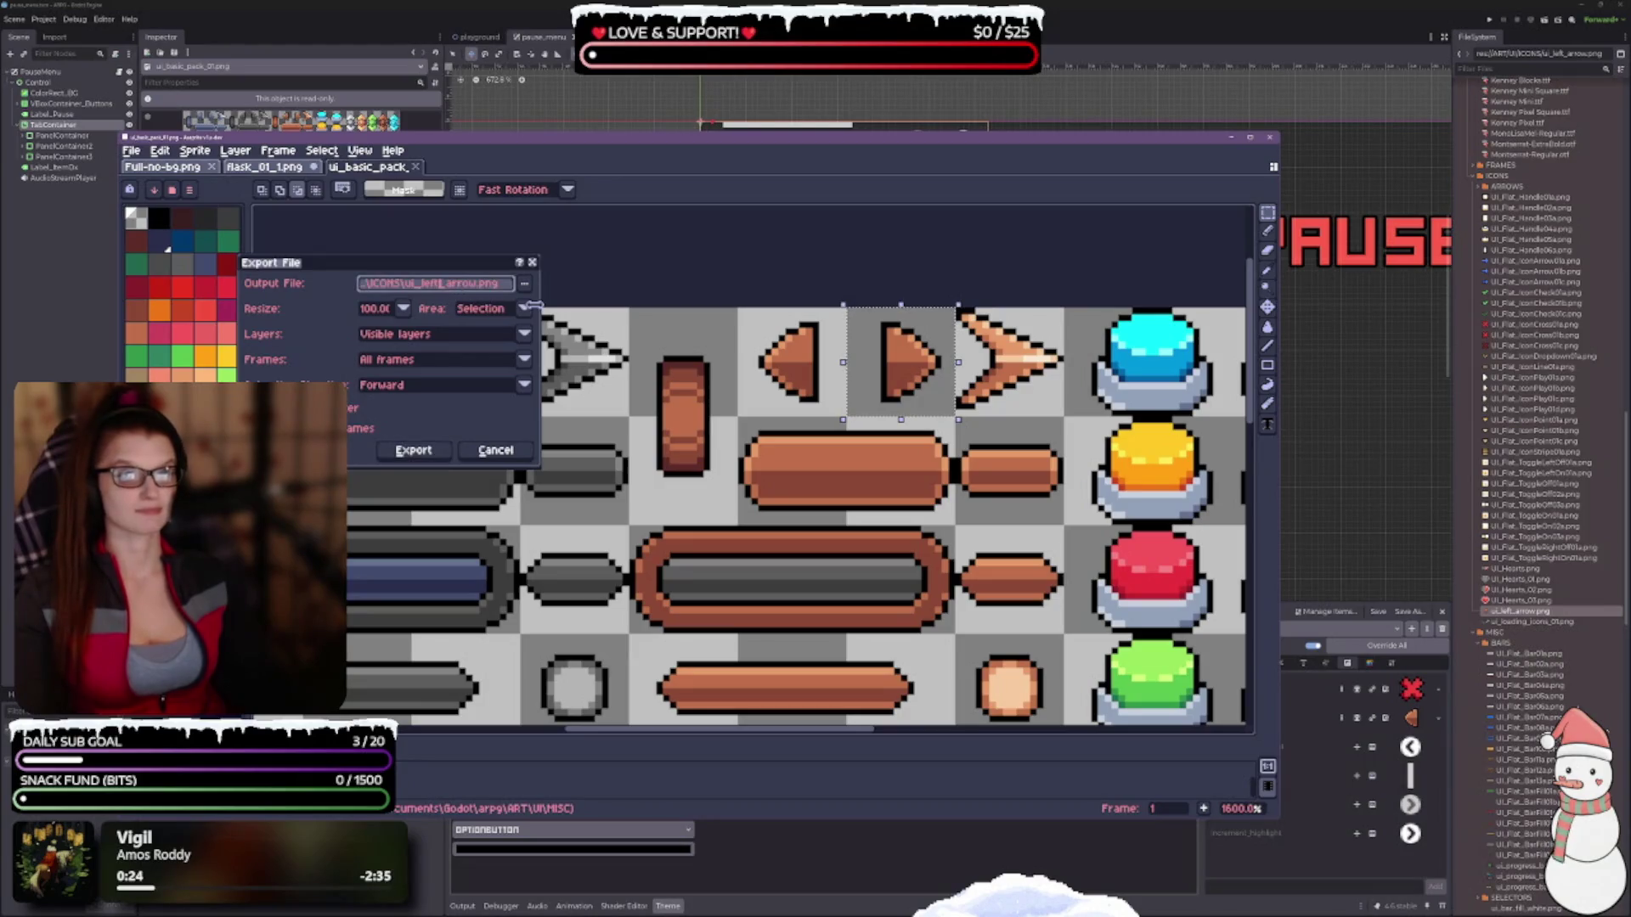
key("BackSpace")
key("BackSpace")
key("BackSpace")
type("right")
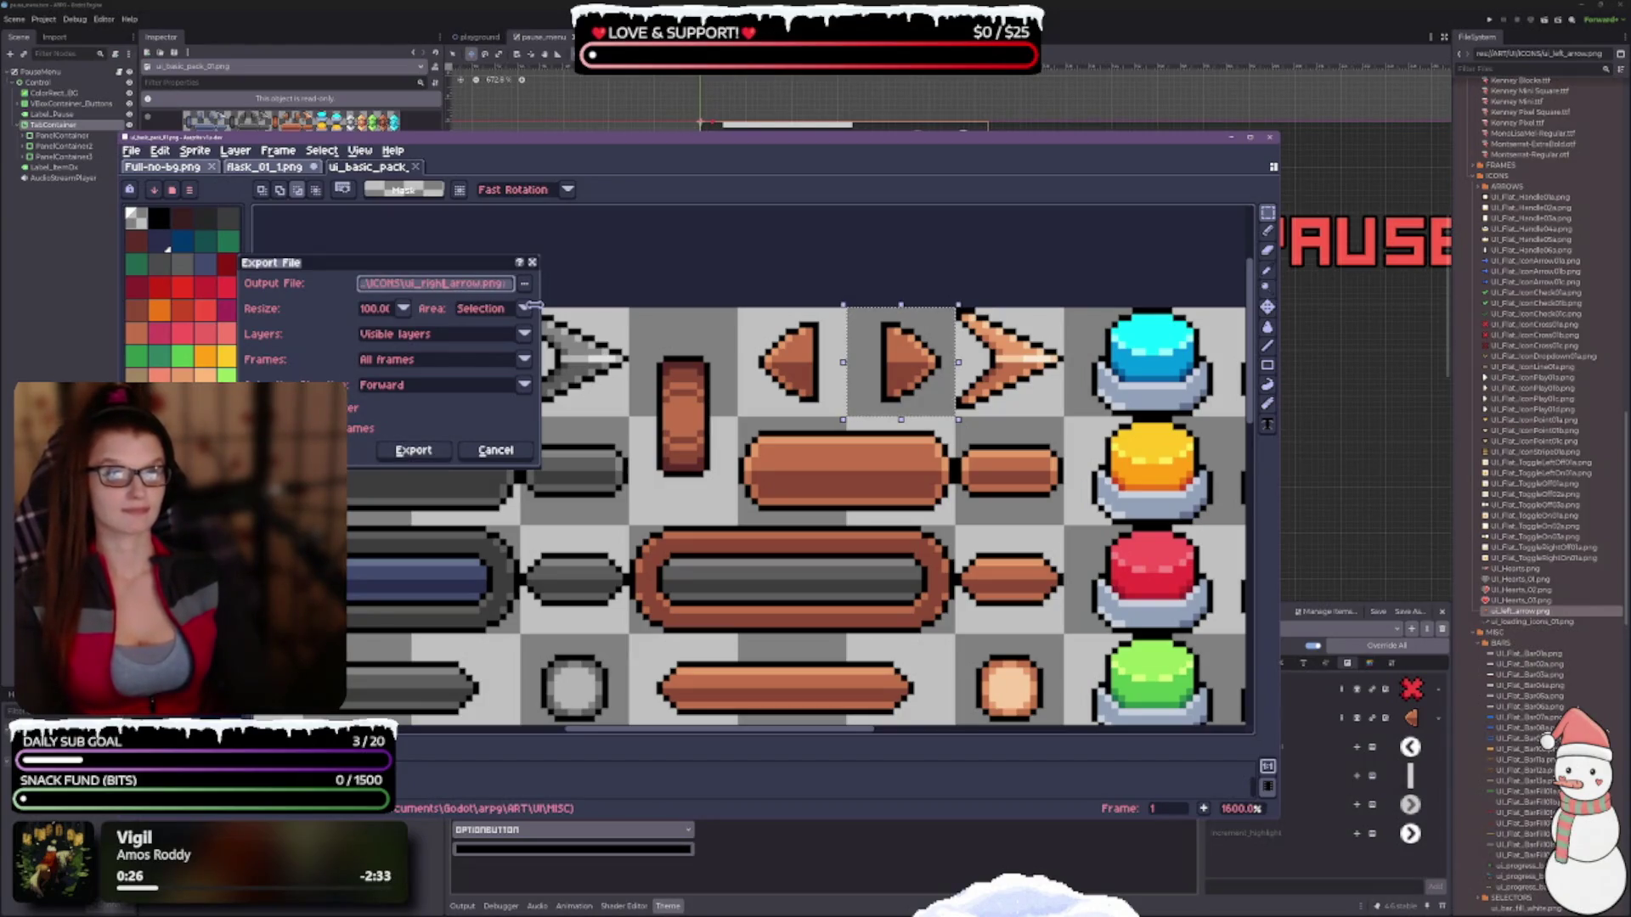
left_click(414, 450)
key("alt+Tab")
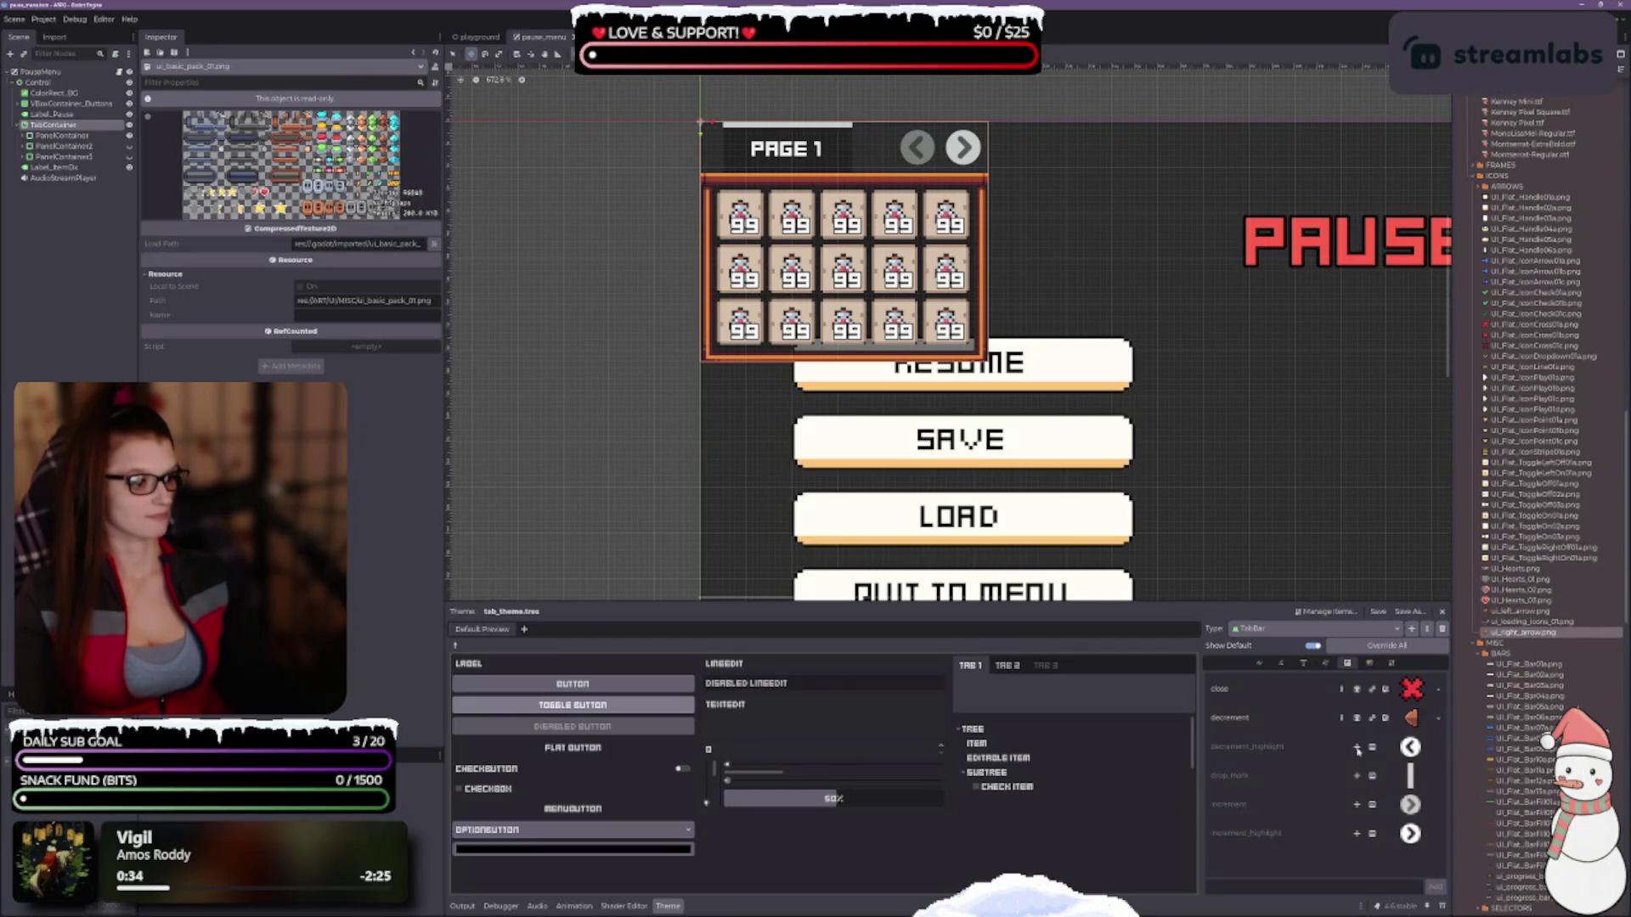
Override the TabBar increment icon with ui_right_arrow.png and recentre the menu on the canvas.
left_click(1357, 807)
mouse_move(1529, 632)
left_mouse_down()
mouse_move(1406, 654)
mouse_move(1436, 748)
mouse_move(1389, 802)
left_mouse_up()
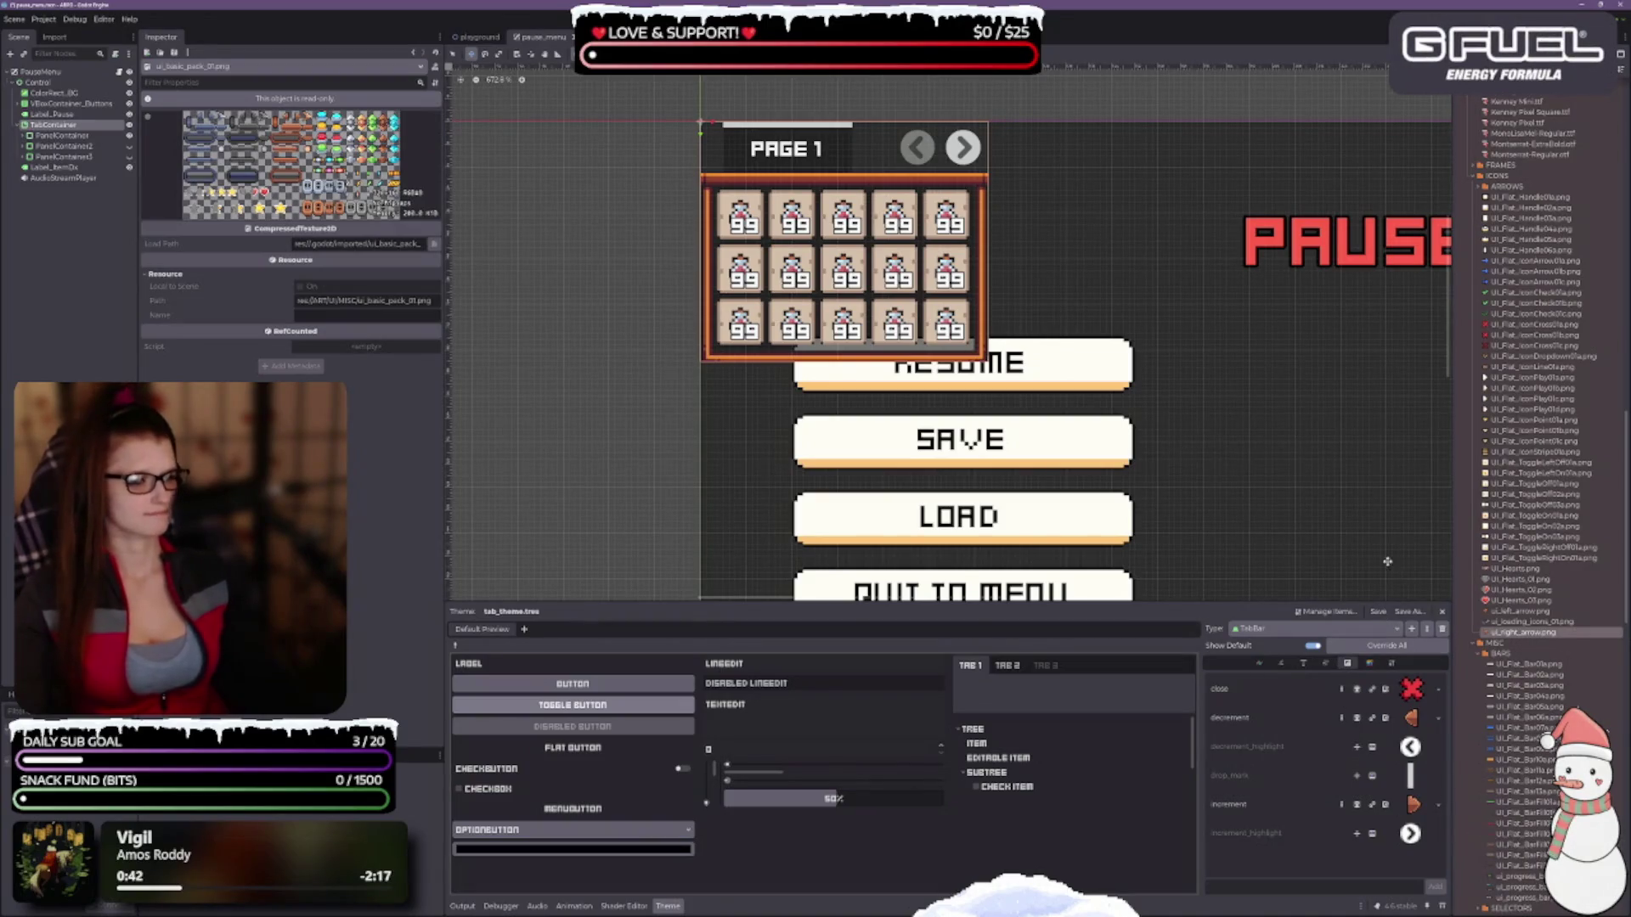
left_click_drag(1366, 524, 1331, 522)
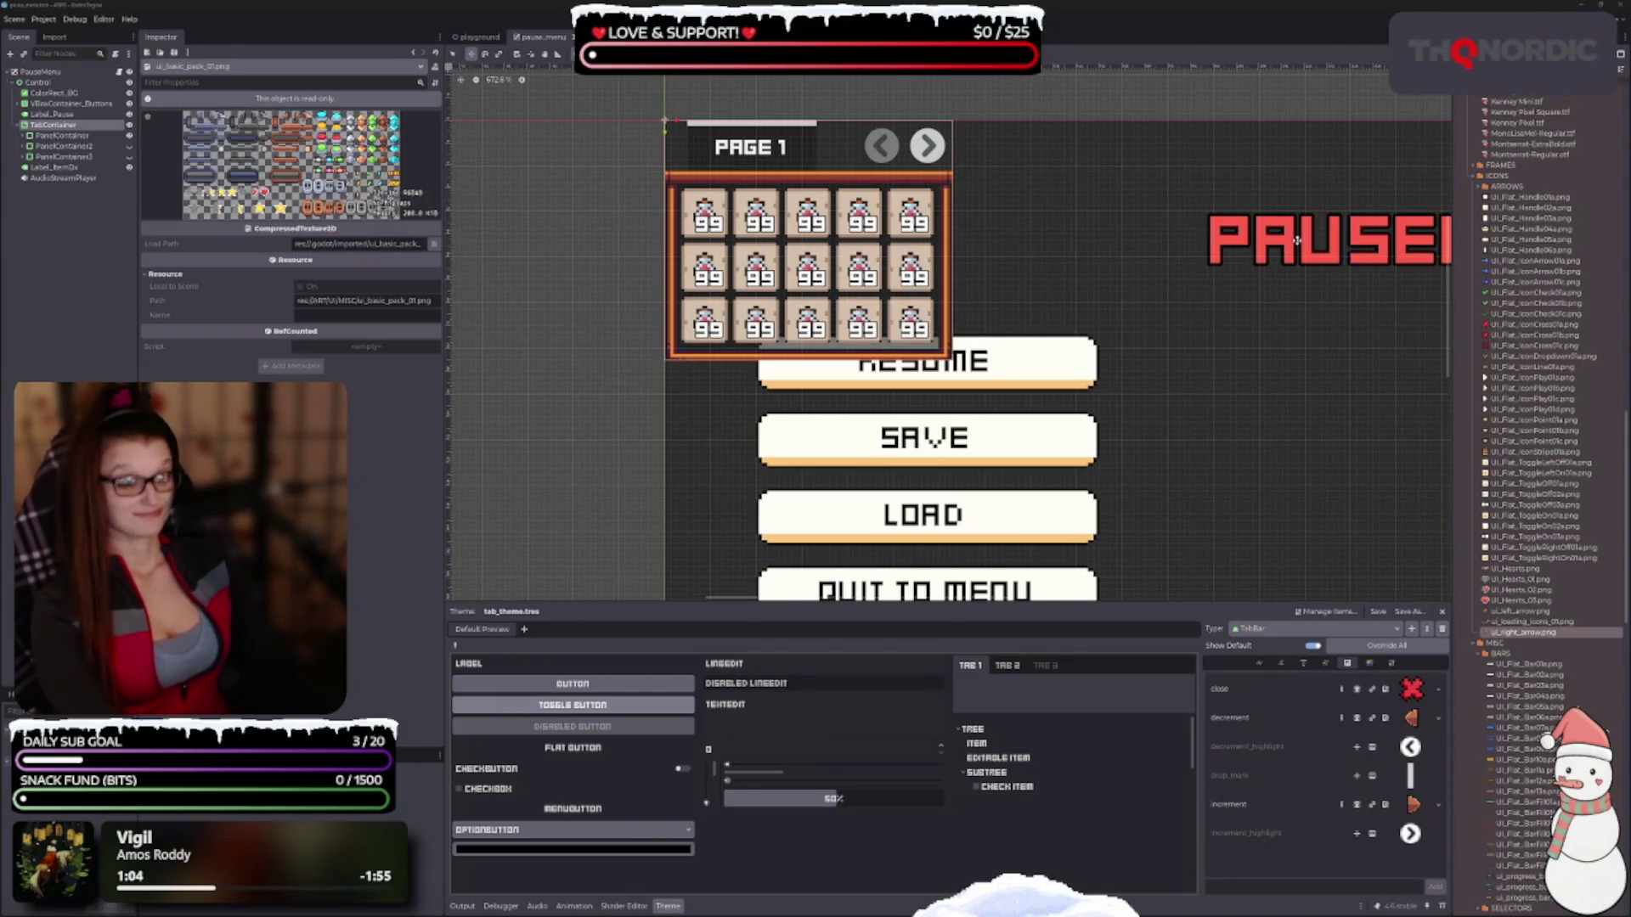
left_click_drag(1160, 314, 1136, 307)
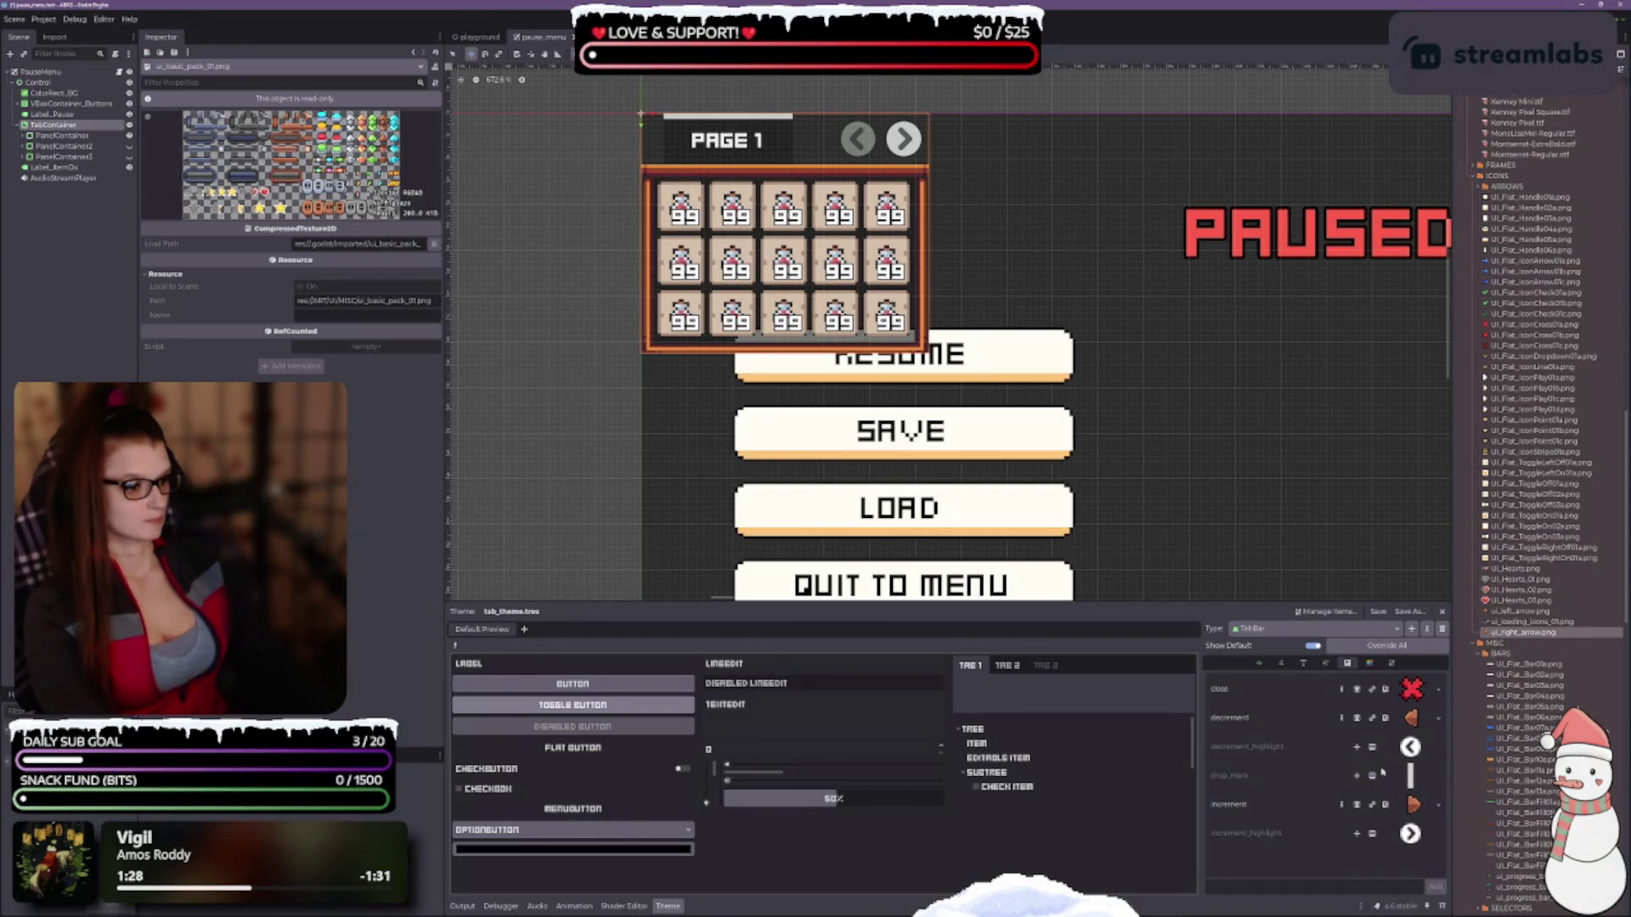
Assign ui_left_arrow.png to decrement_highlight and ui_right_arrow.png to increment_highlight.
left_click(1525, 611)
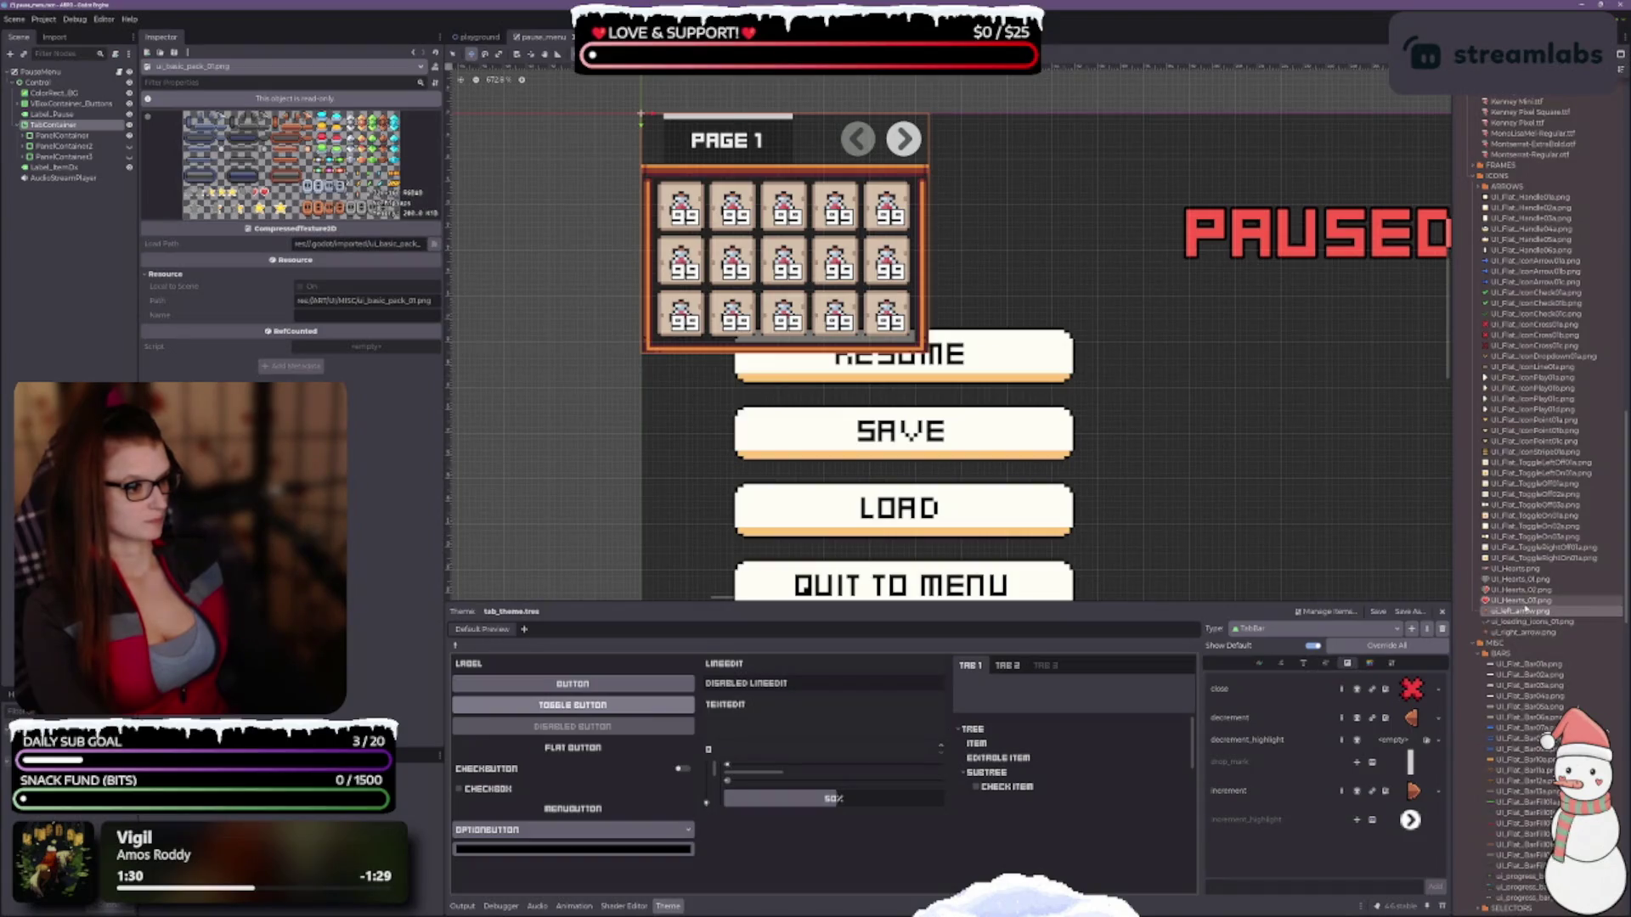
left_click_drag(1525, 610, 1388, 741)
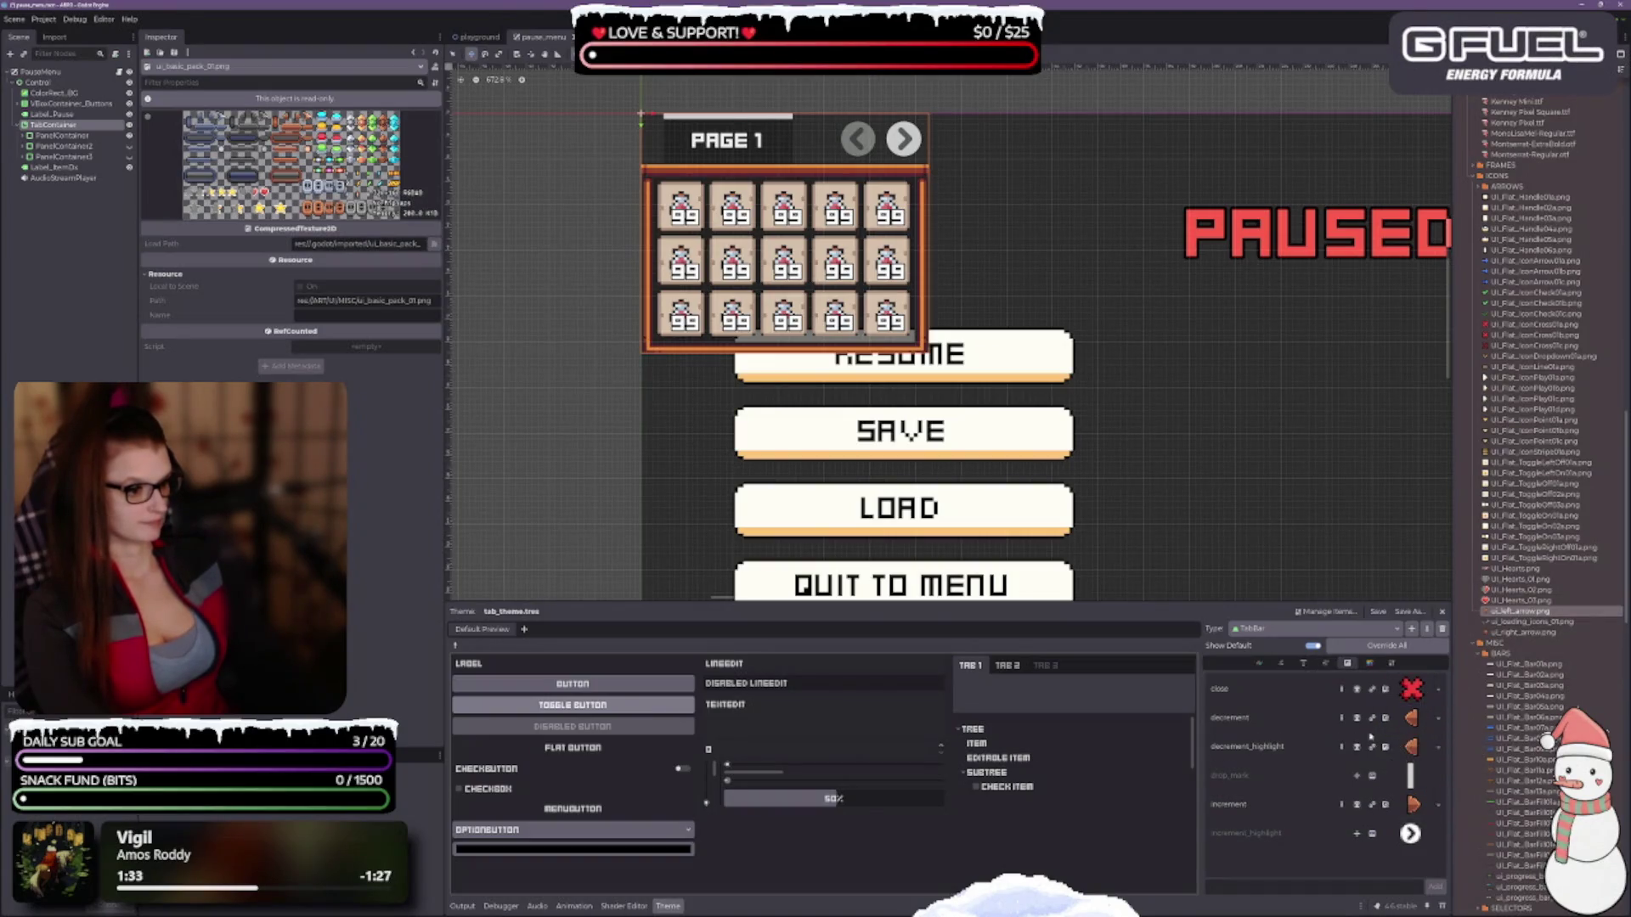
left_click(1357, 834)
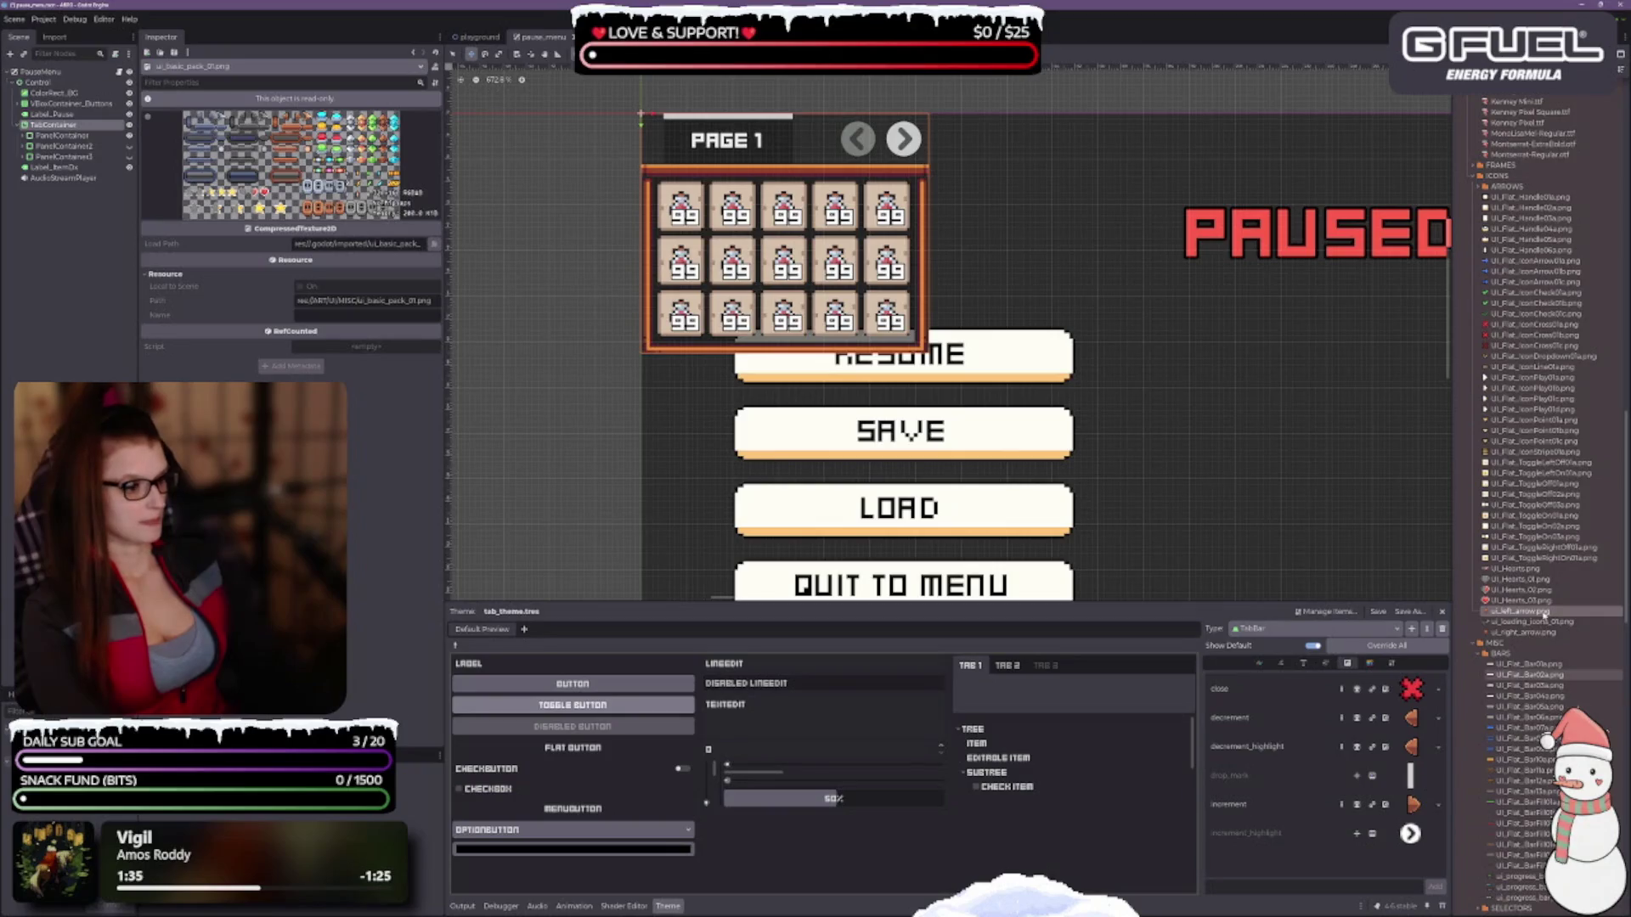
left_click_drag(1529, 638, 1388, 834)
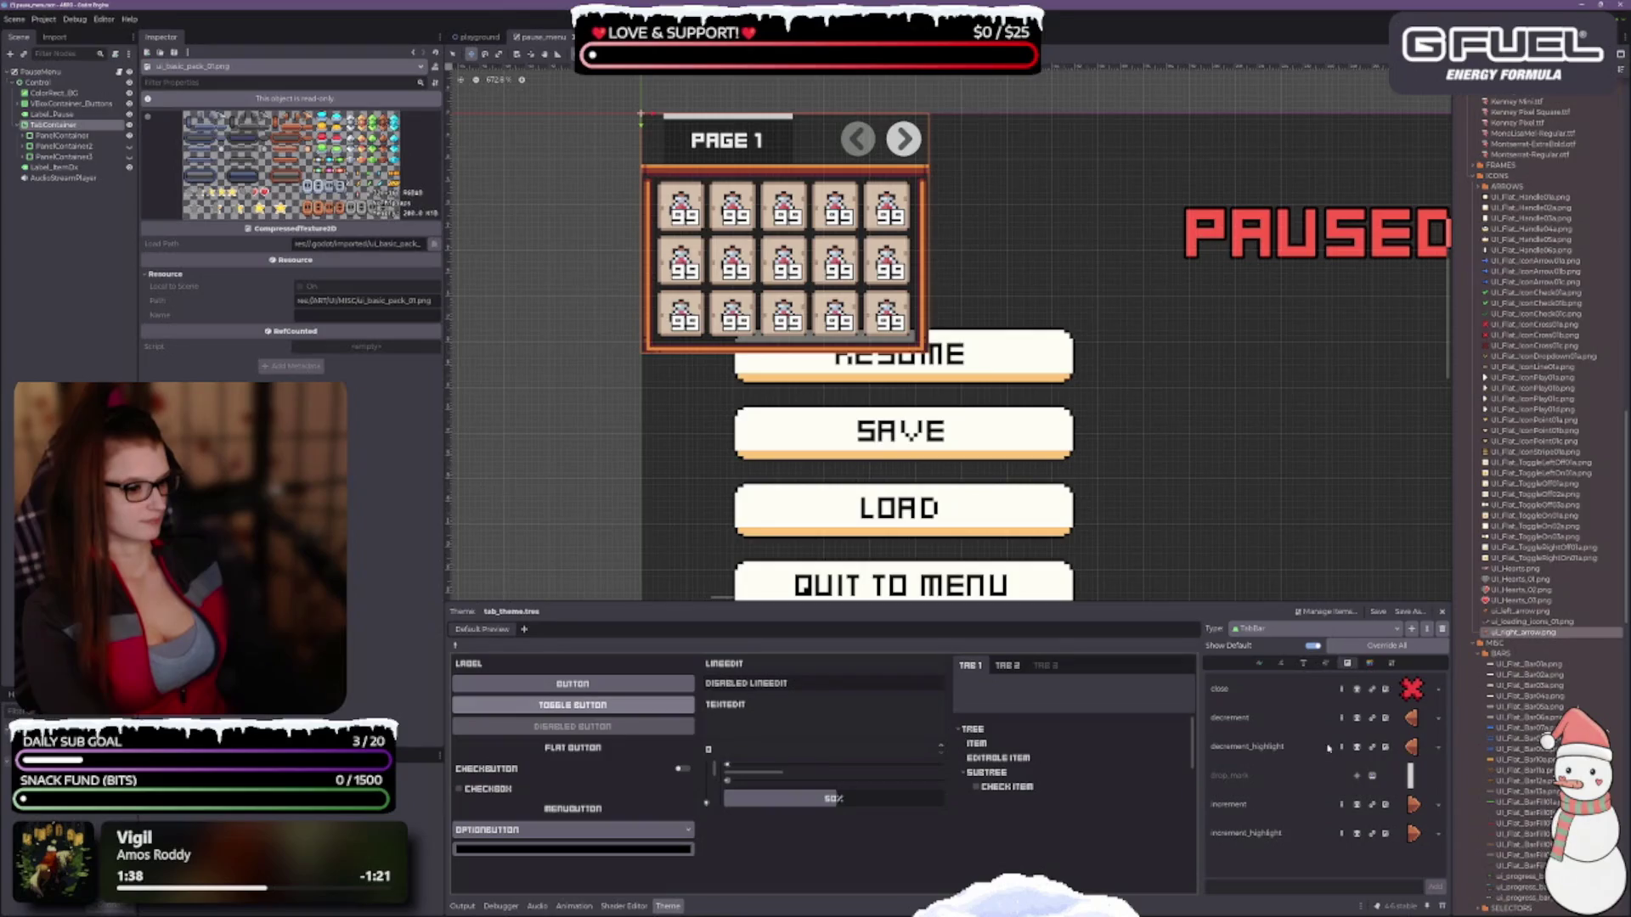
left_click(1411, 746)
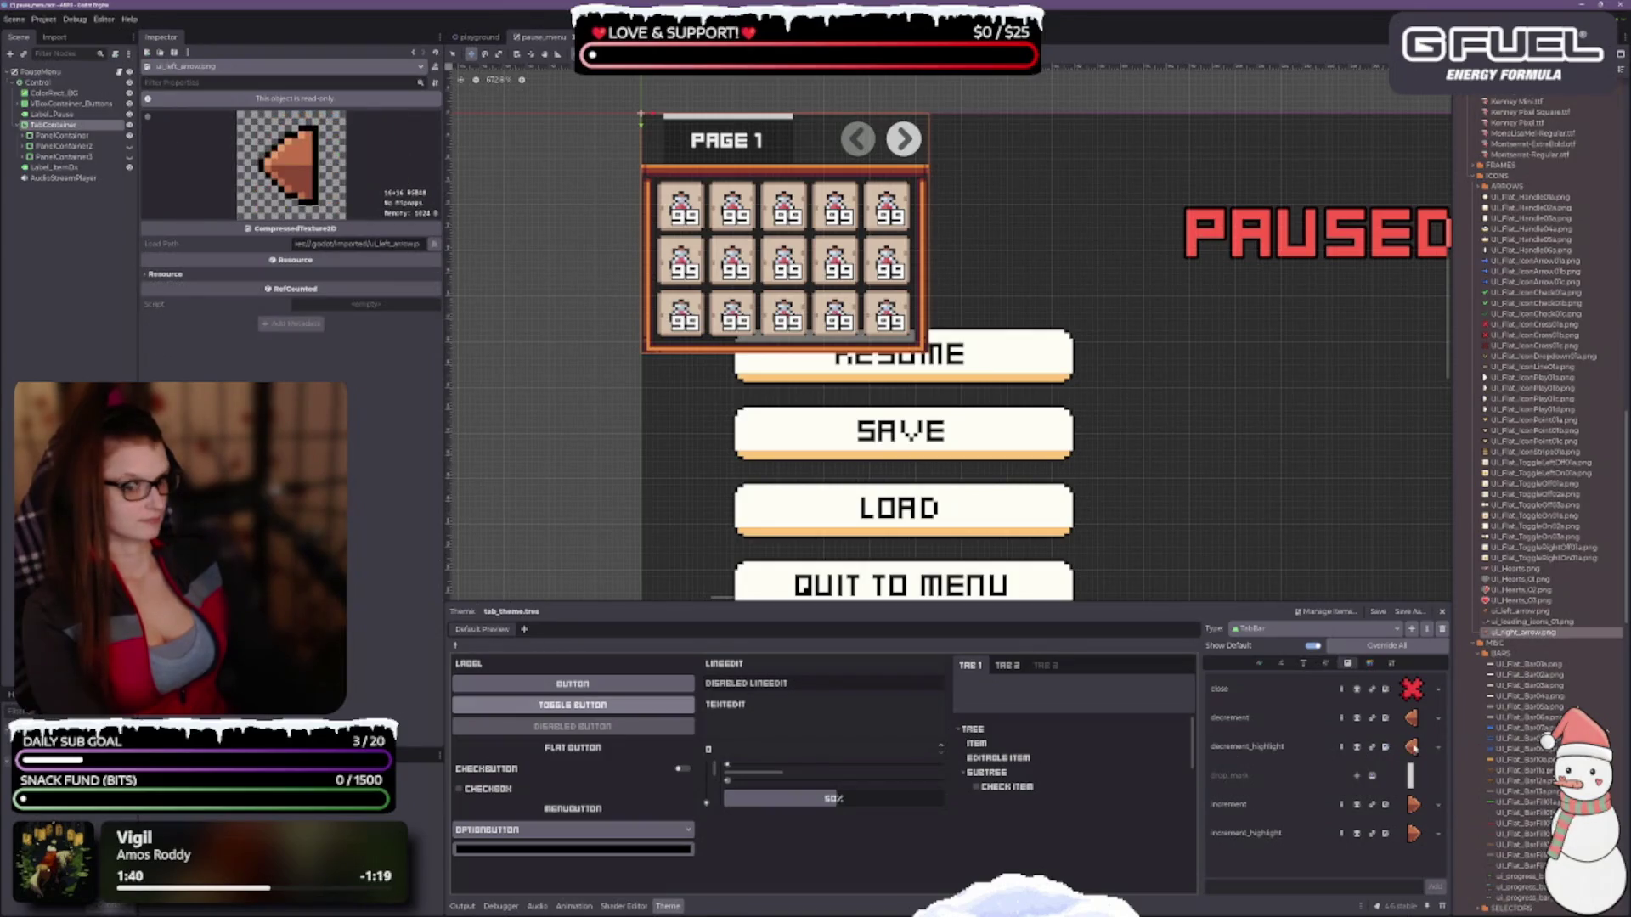
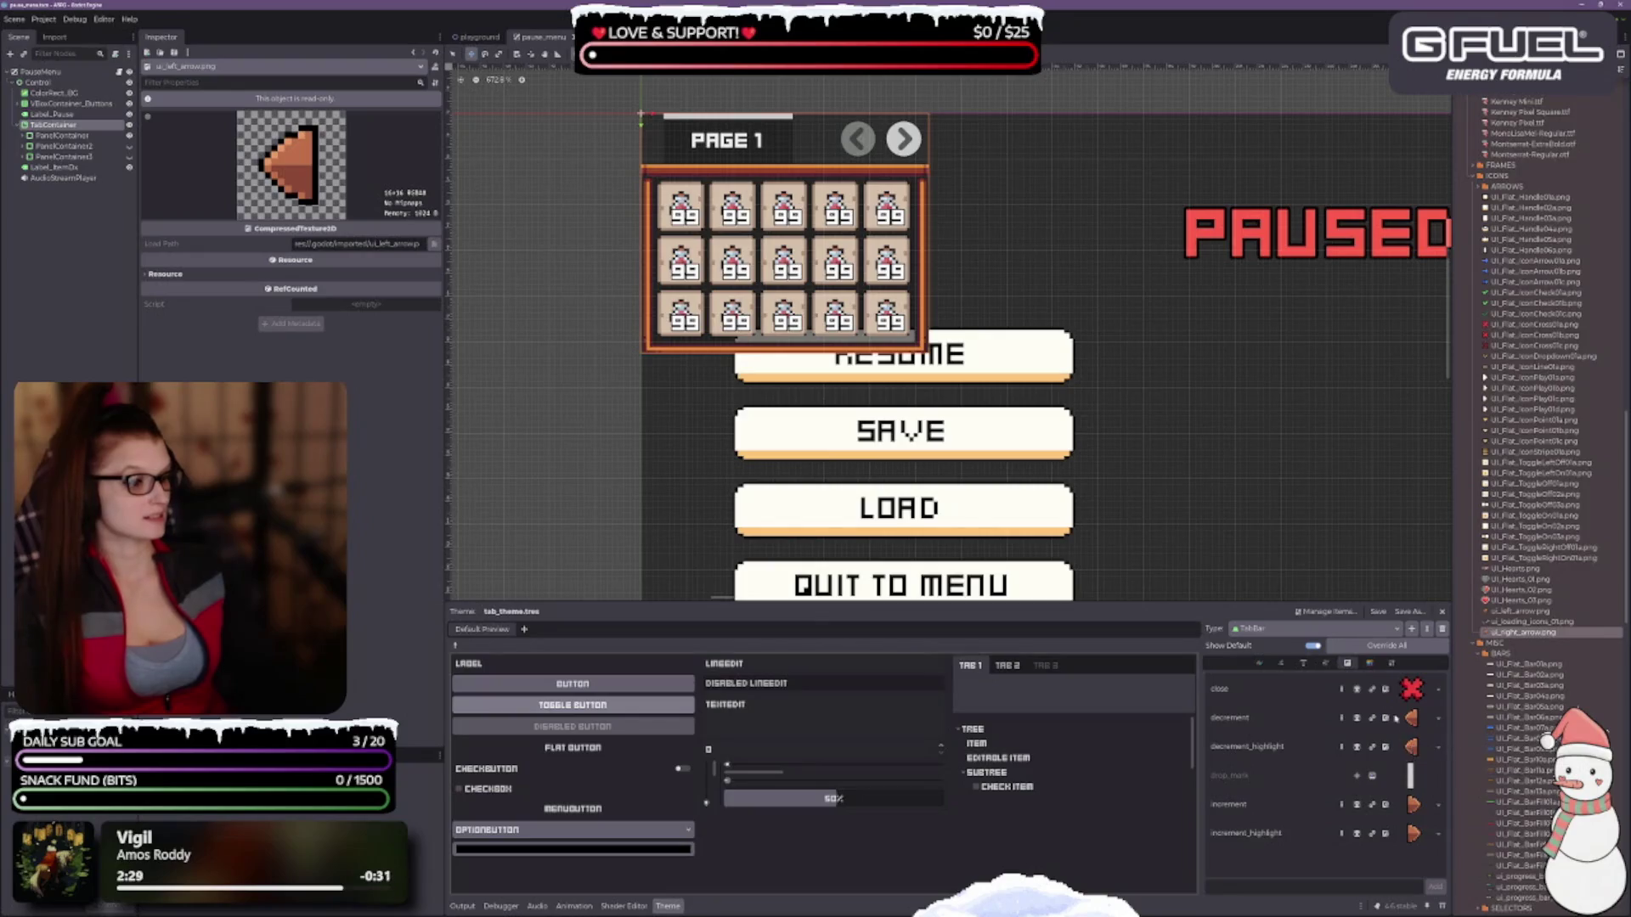
Check the tab bar's stylebox and icon theme items, then close the increment icon's resource options unchanged.
left_click(1371, 663)
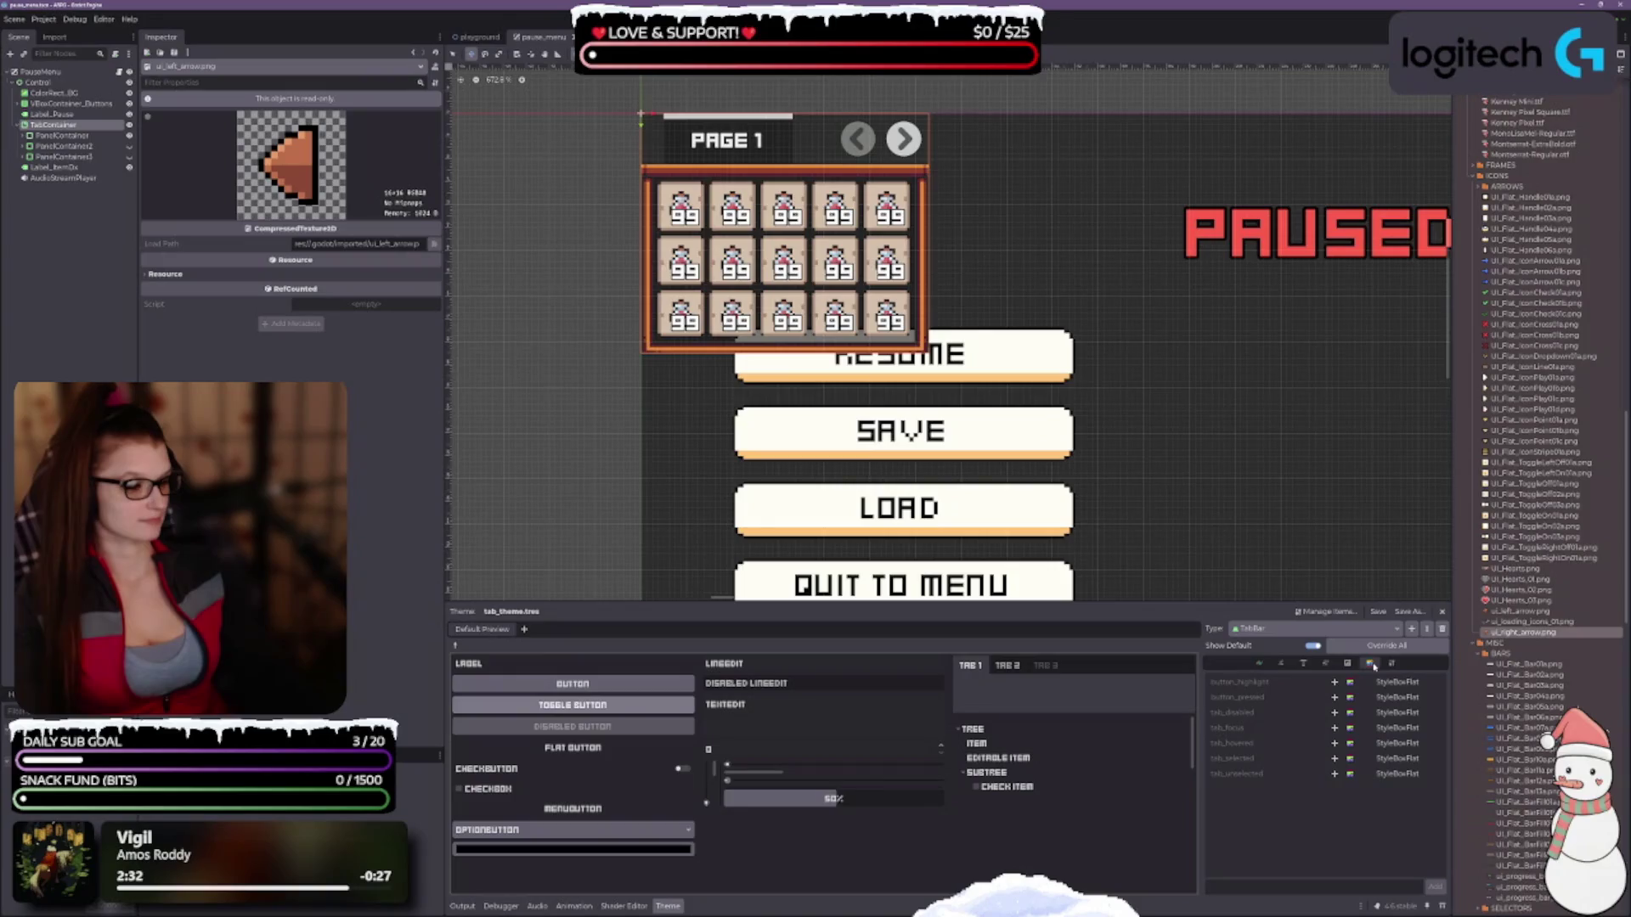
left_click(1347, 663)
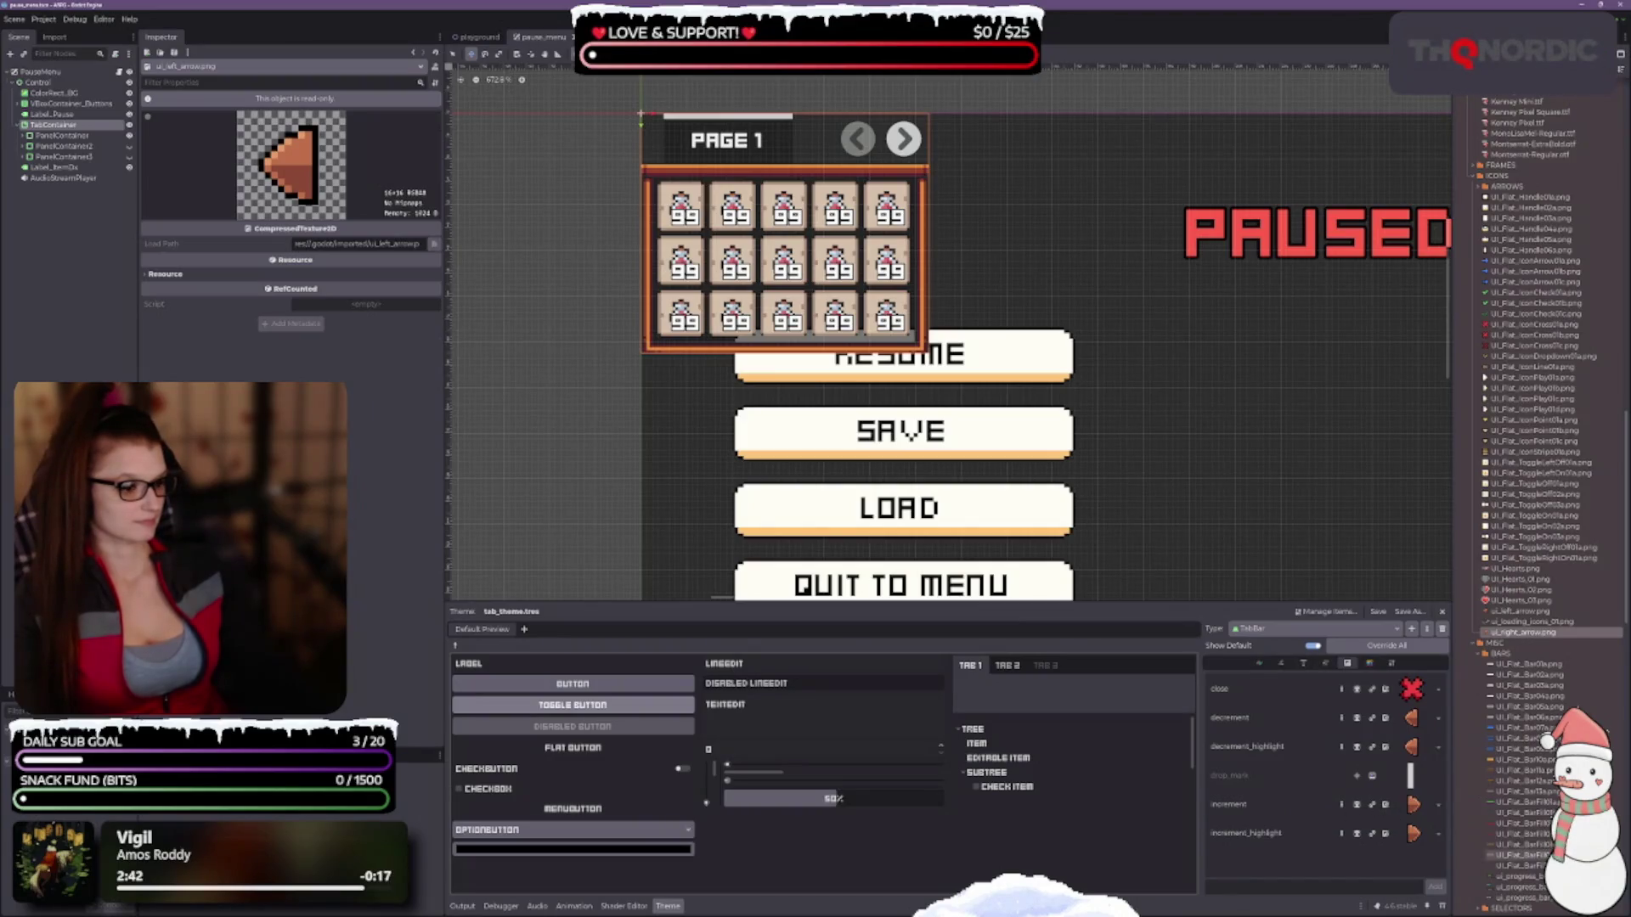
left_click(1439, 805)
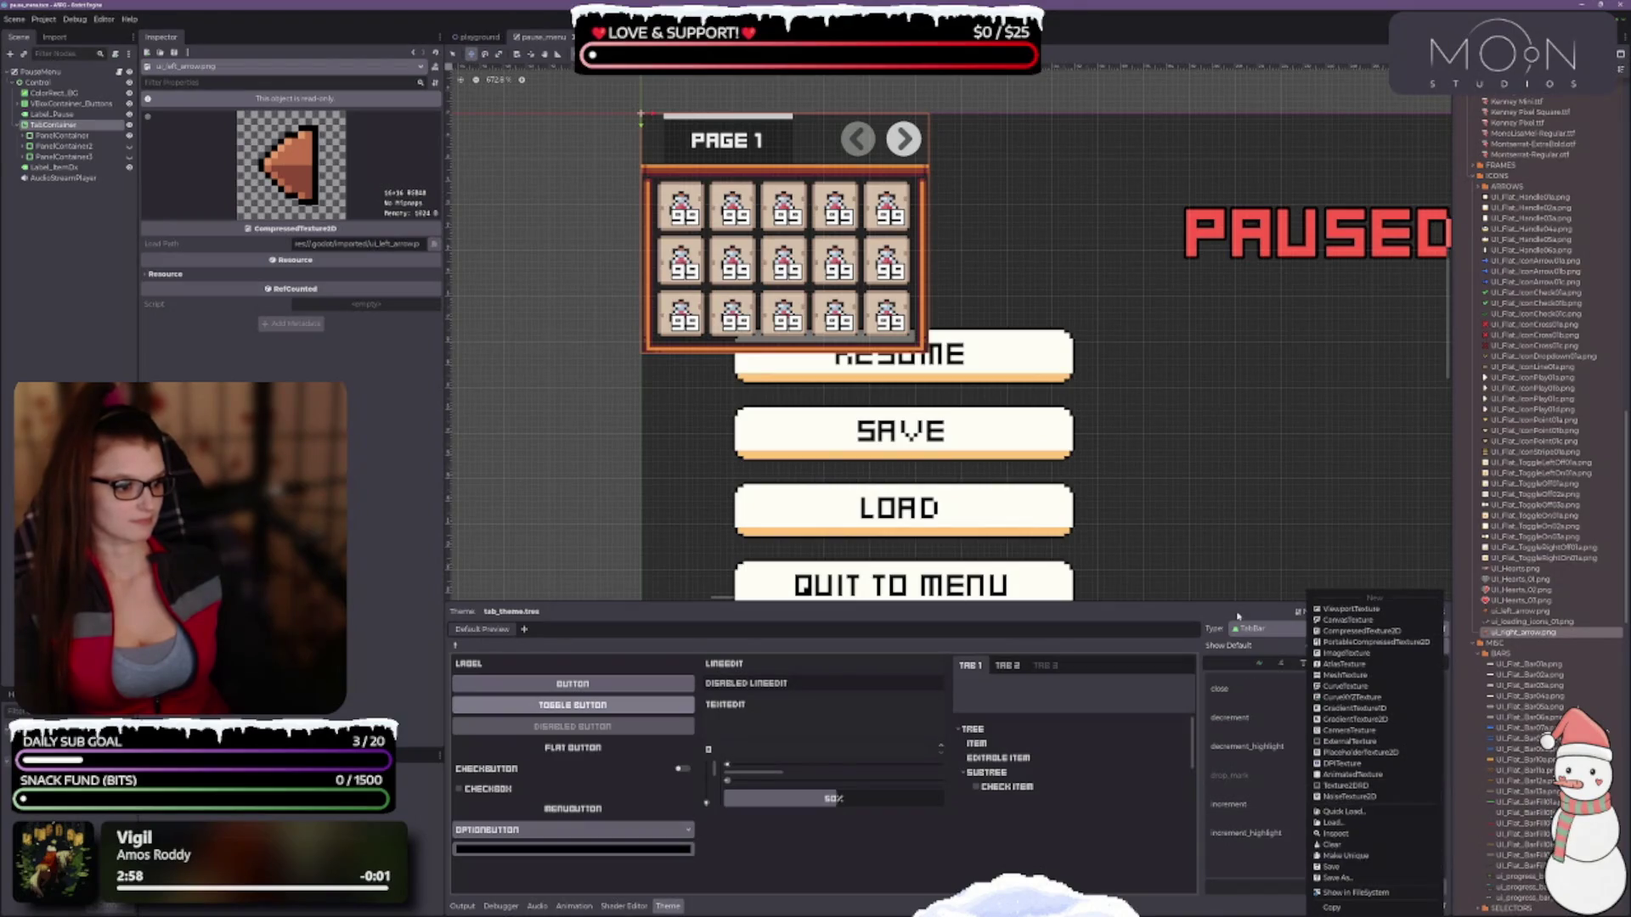
left_click(1253, 781)
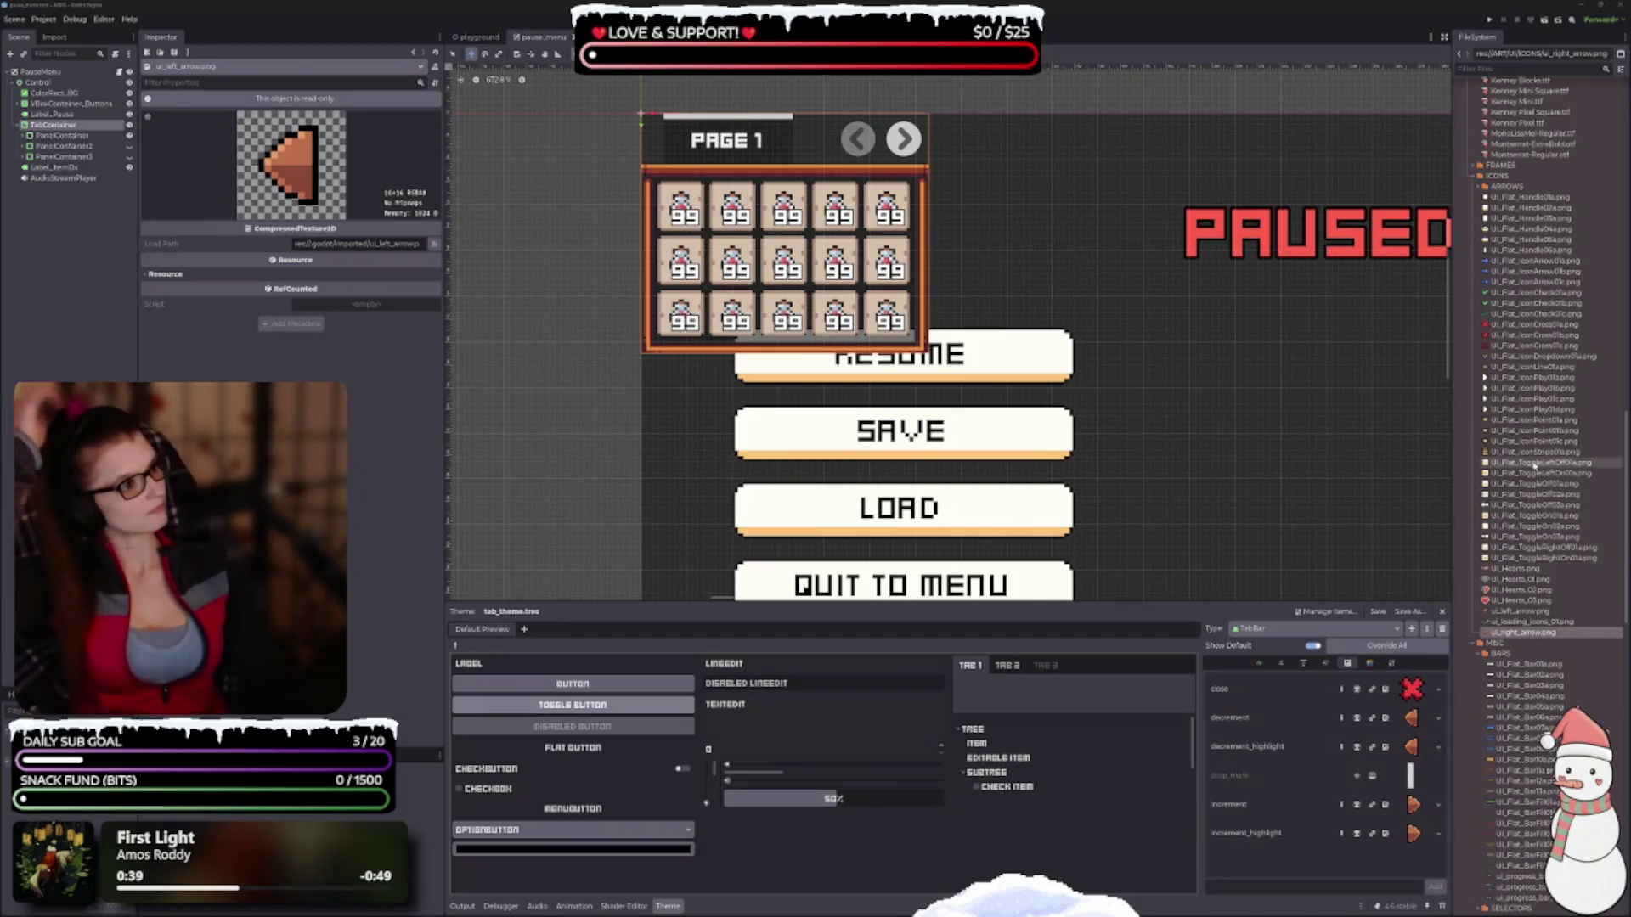
Browse the BUTTONS and ARROWS image folders in the FileSystem dock.
scroll(1542, 502, "up", 5)
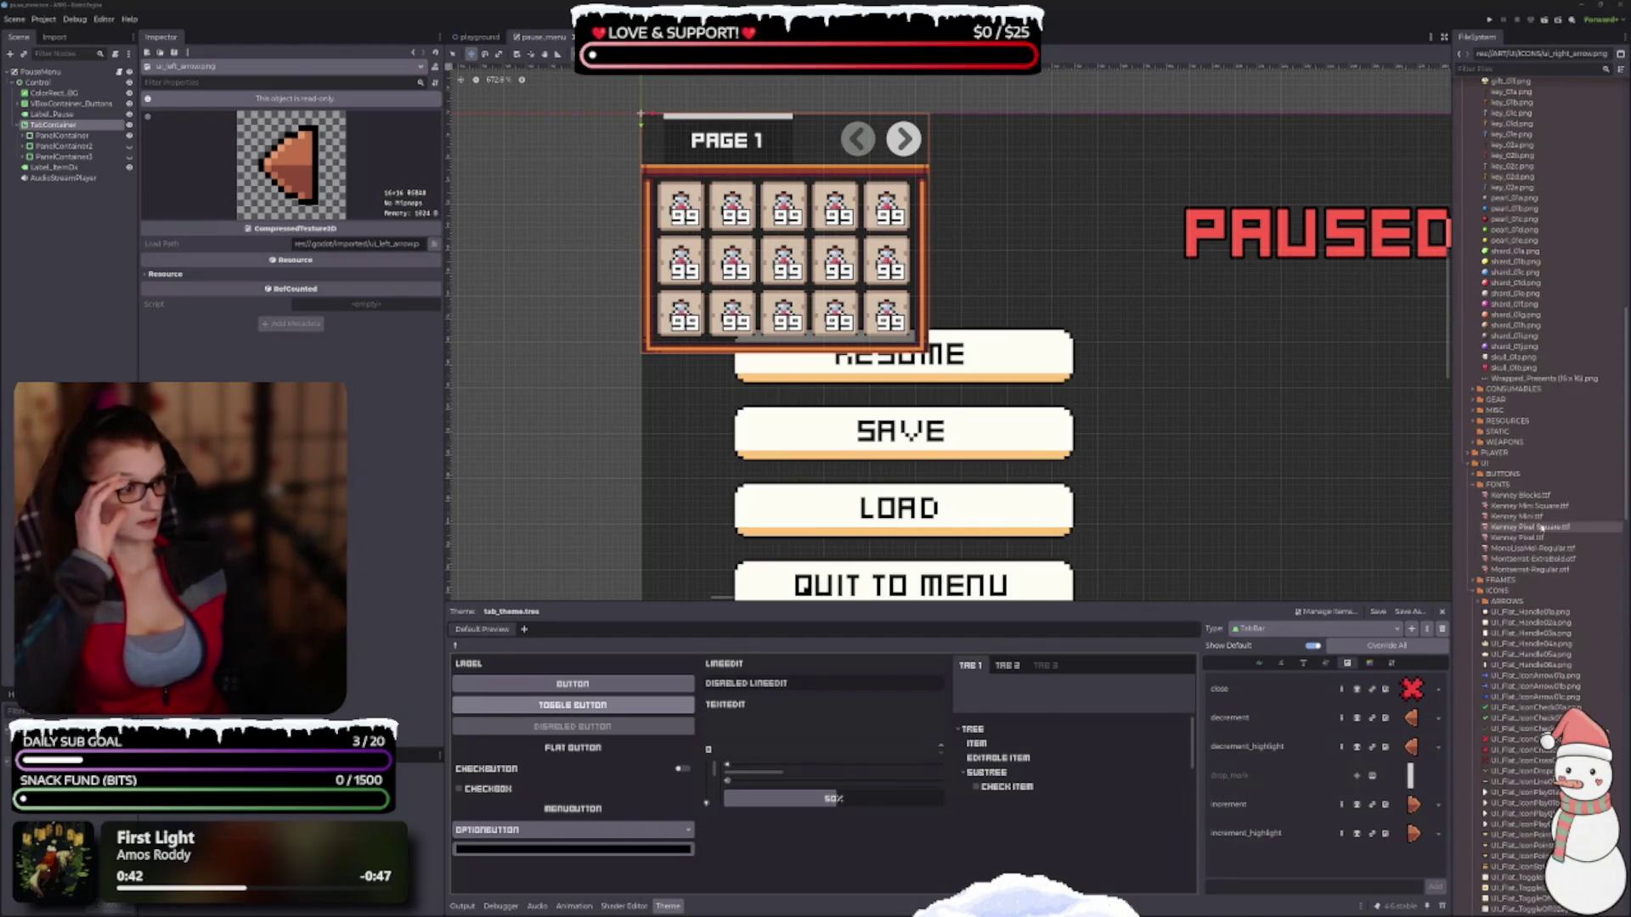
scroll(1529, 476, "down", 2)
left_click(1474, 373)
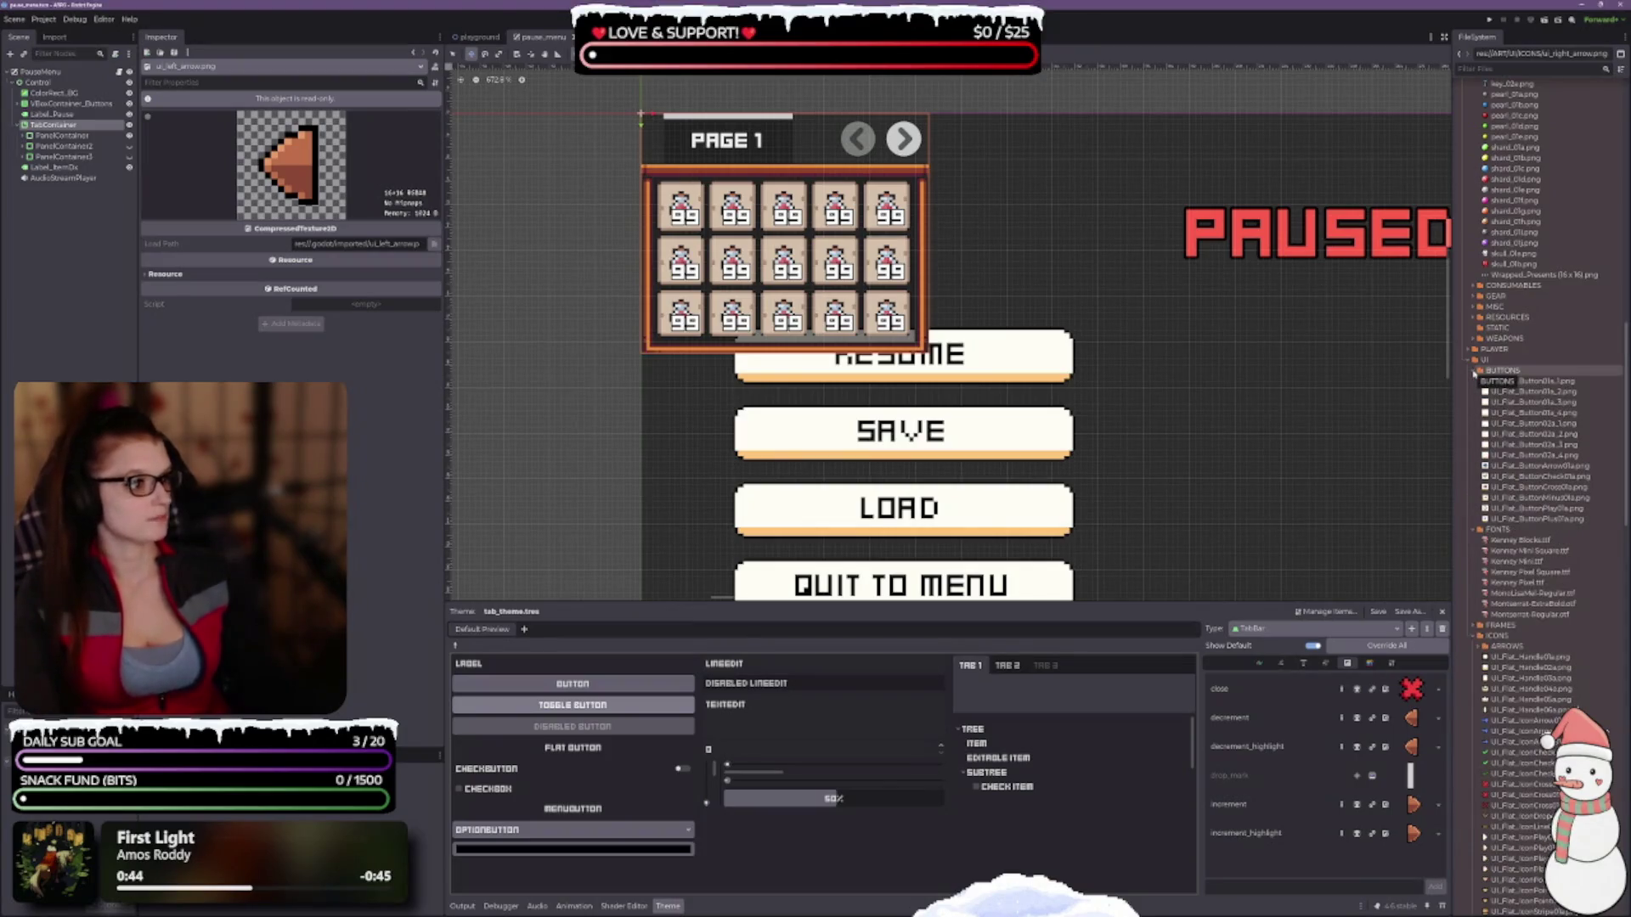
left_click(1475, 375)
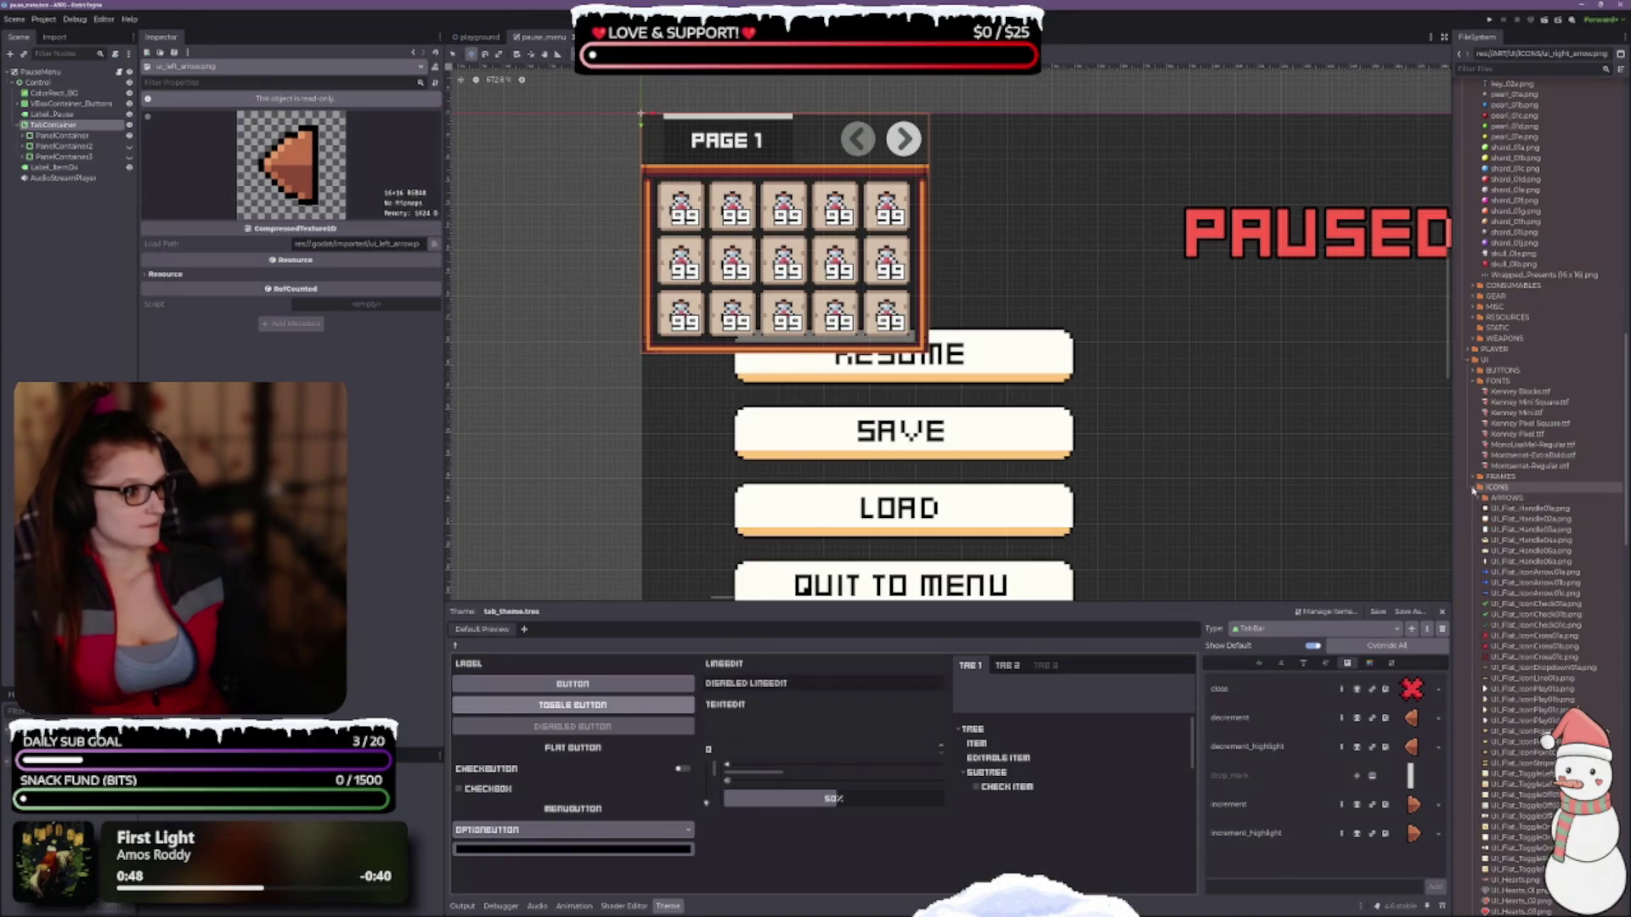
left_click(1479, 498)
left_click(1479, 498)
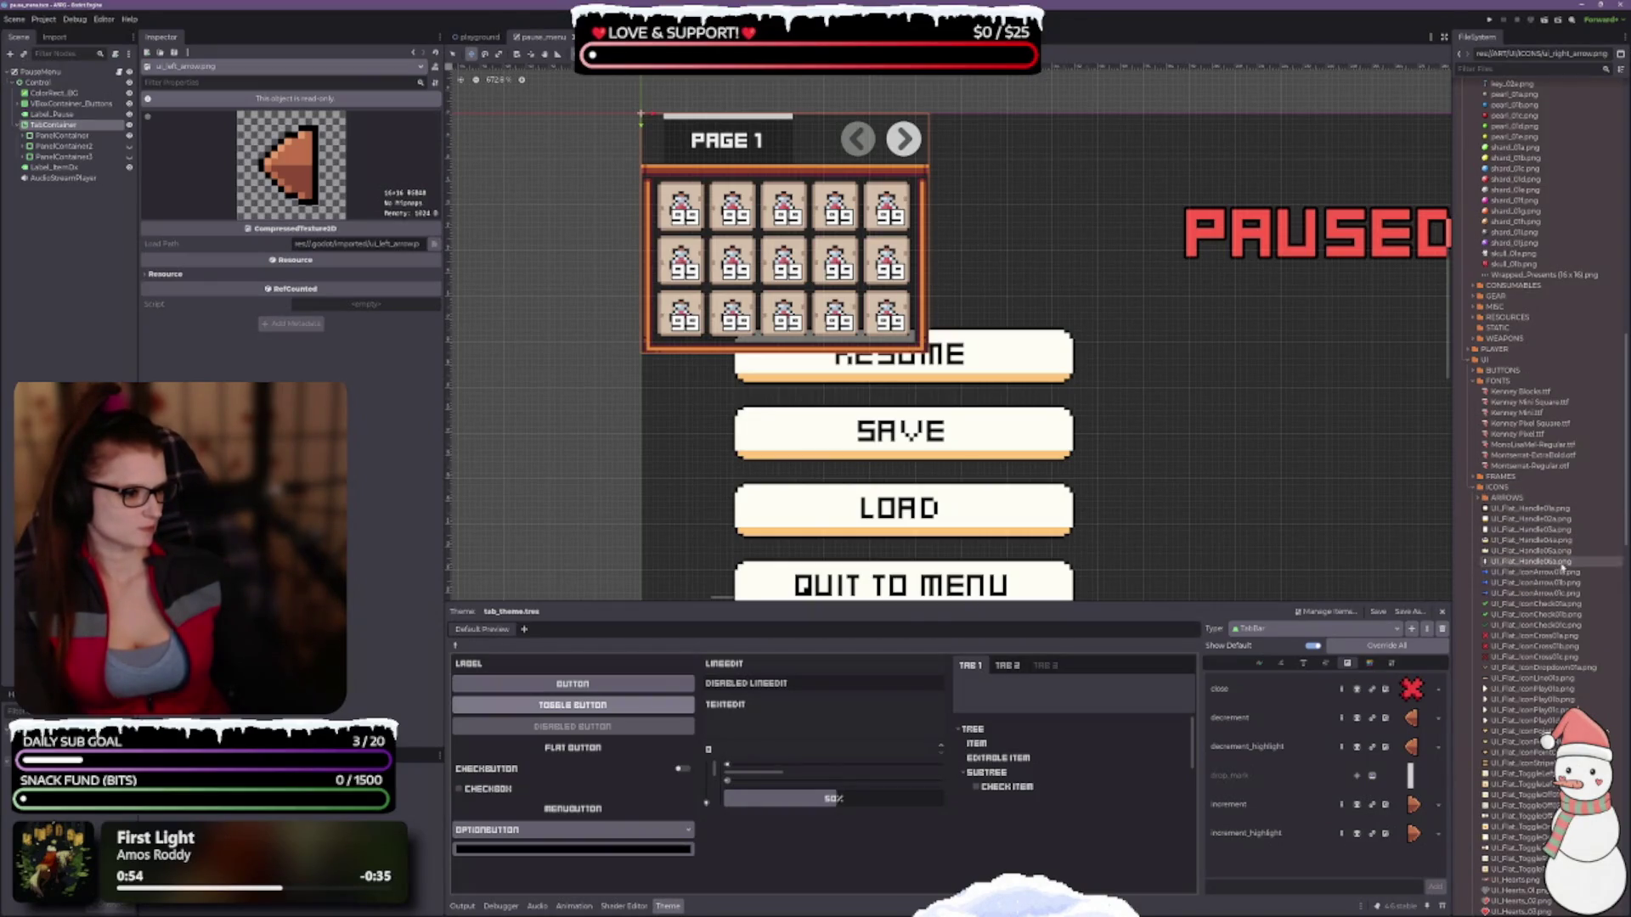
mouse_move(1558, 564)
scroll(1559, 567, "down", 5)
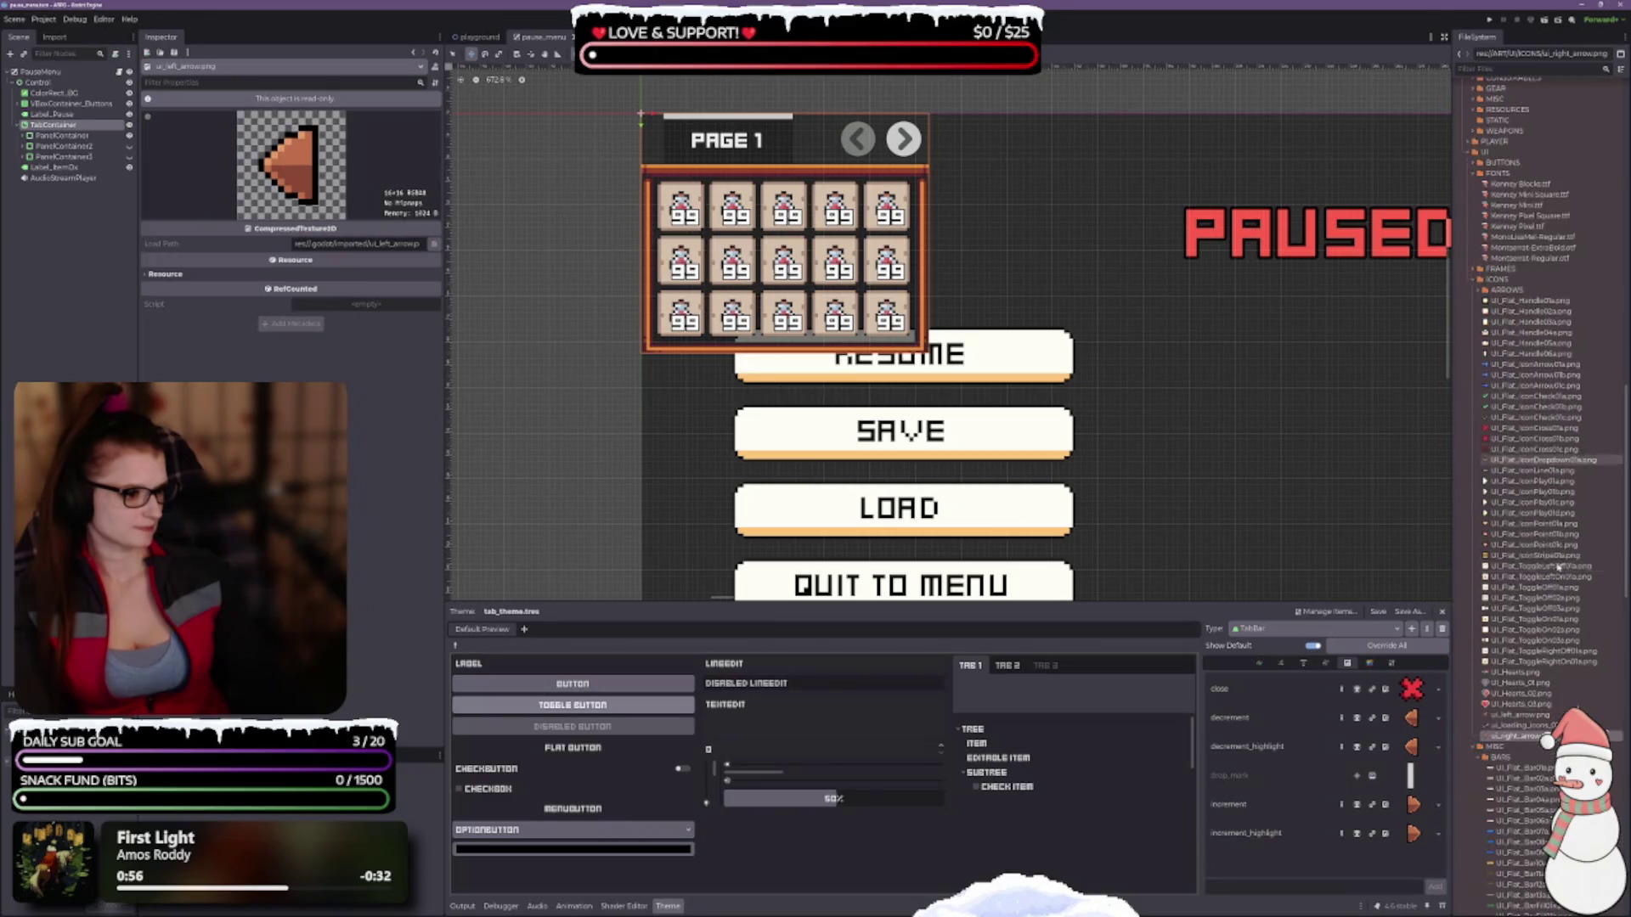
mouse_move(1528, 490)
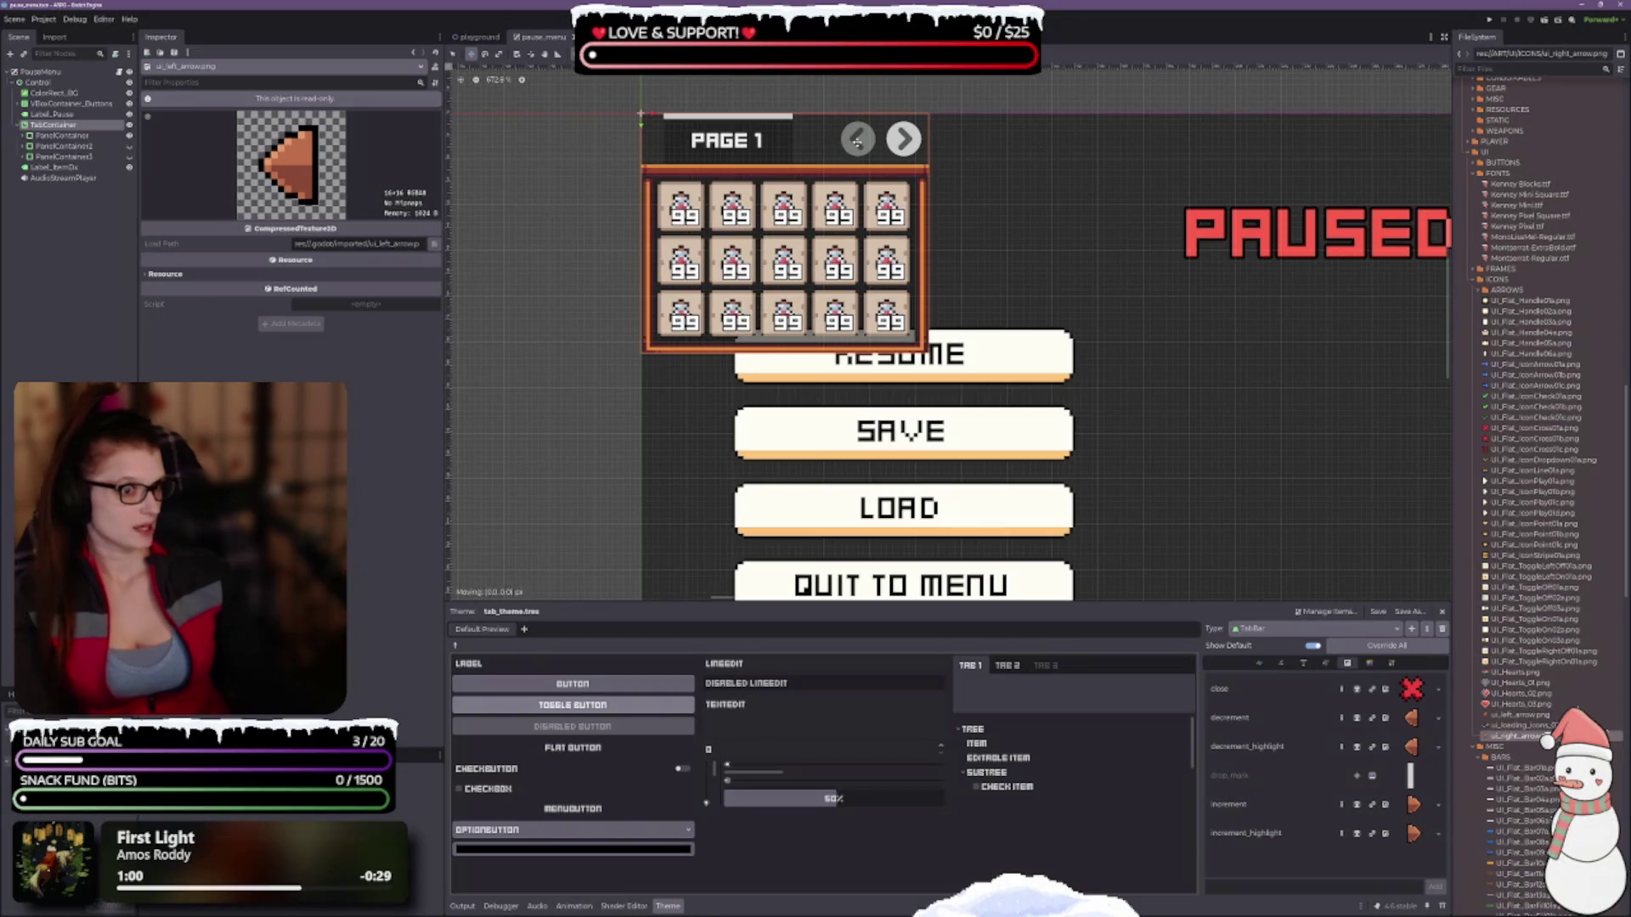
Select the TabContainer node and expand its Theme Overrides Styles, Constants and Icons.
left_click(53, 125)
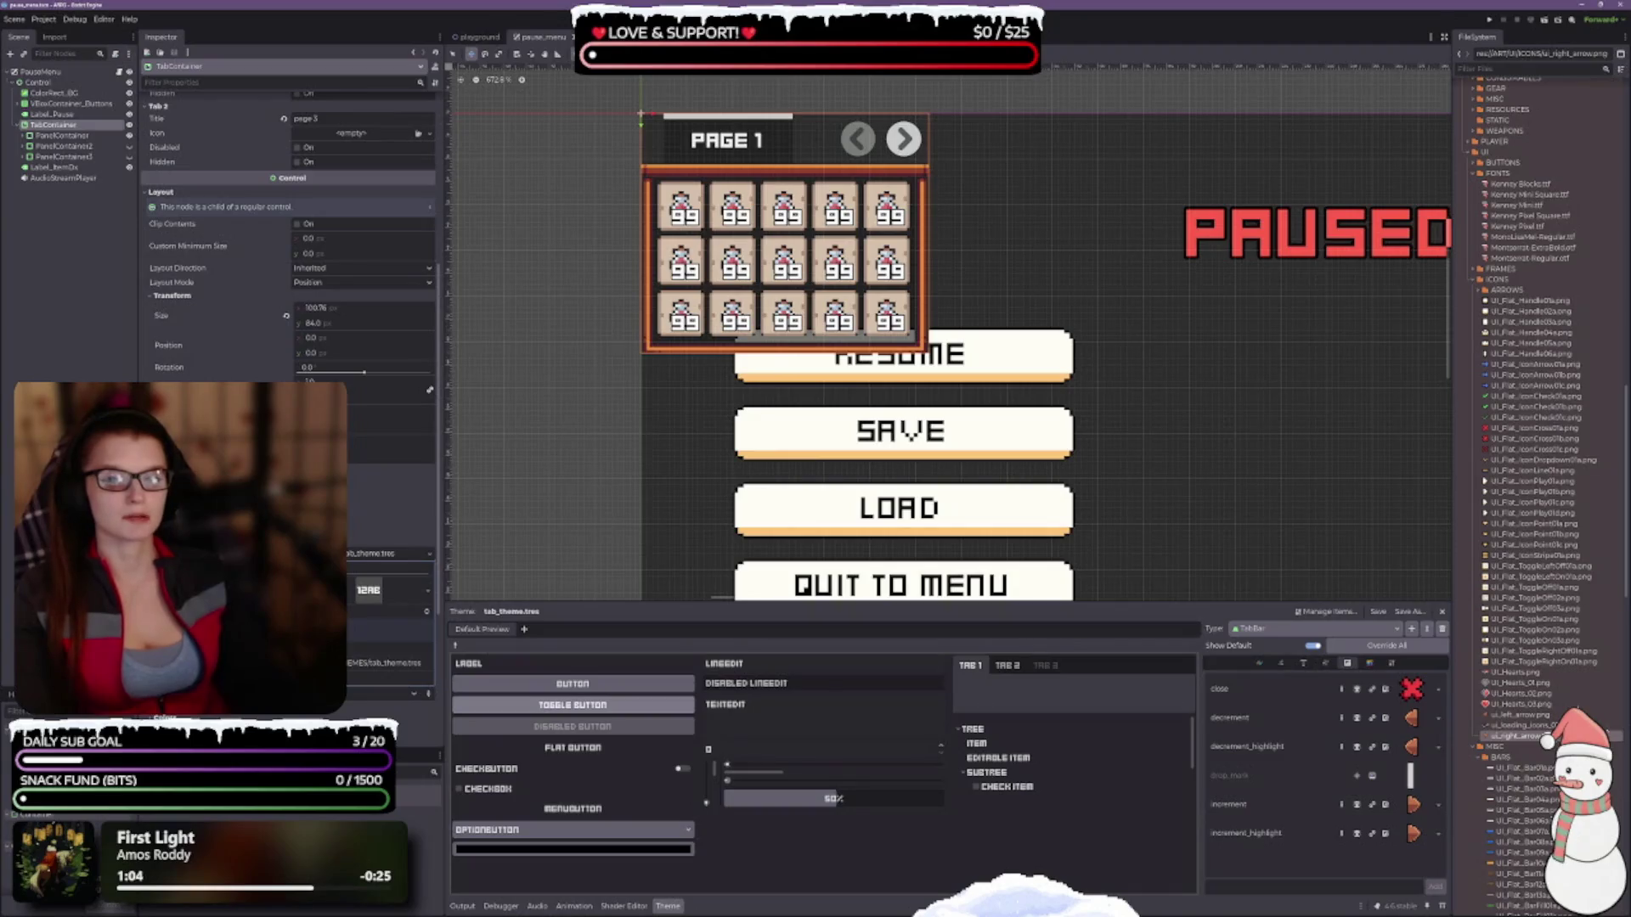
scroll(289, 255, "down", 3)
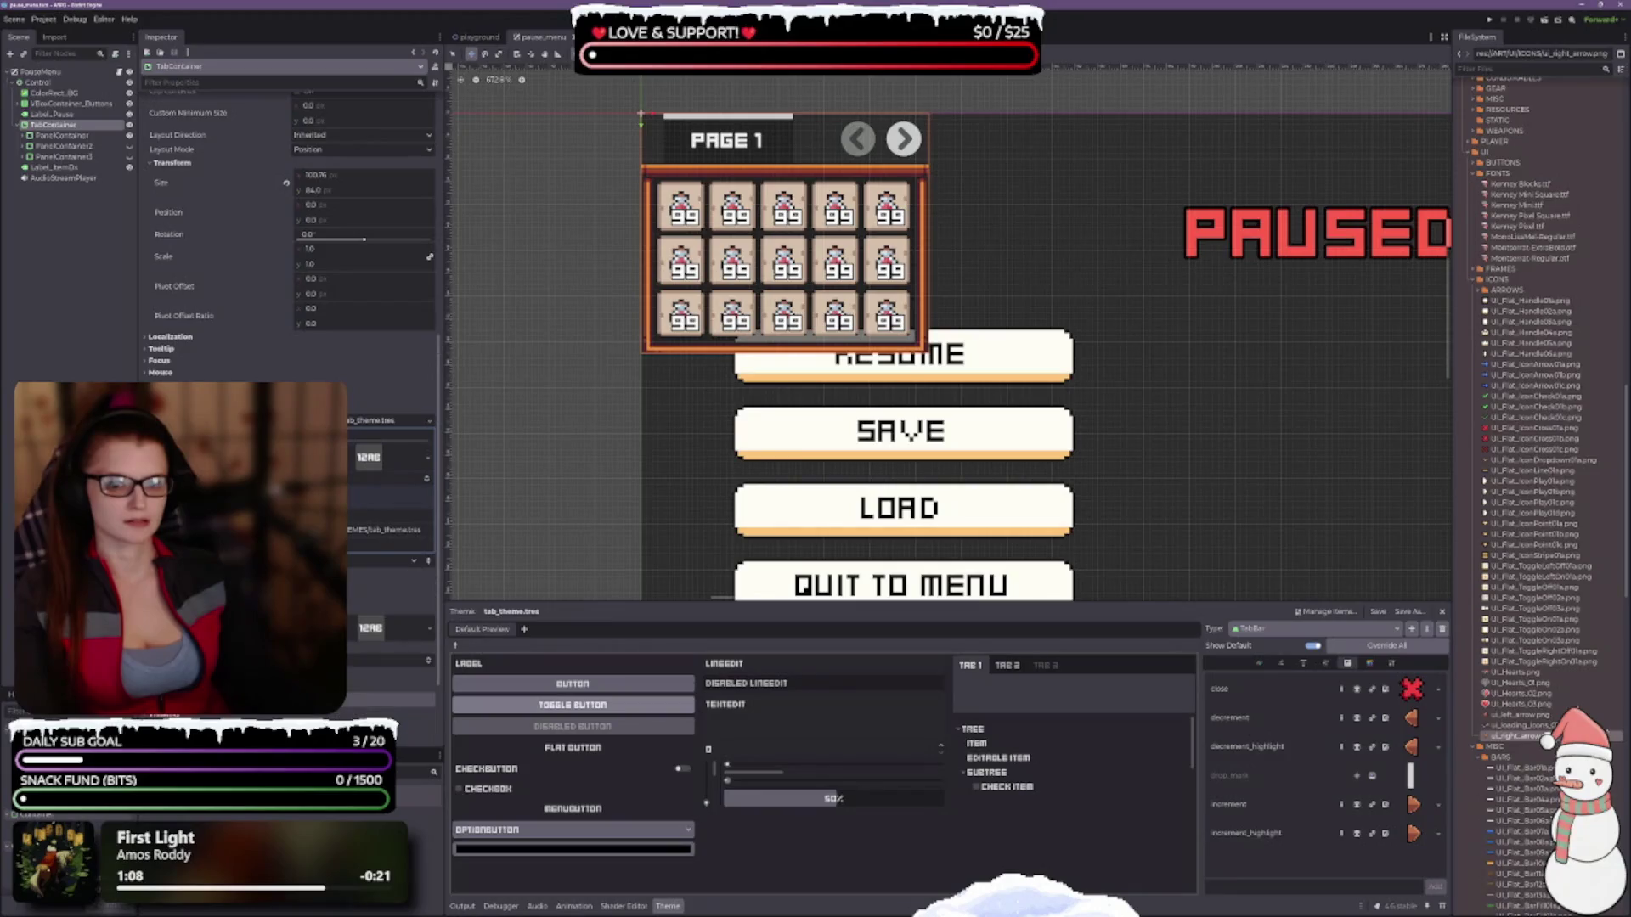
scroll(289, 255, "down", 3)
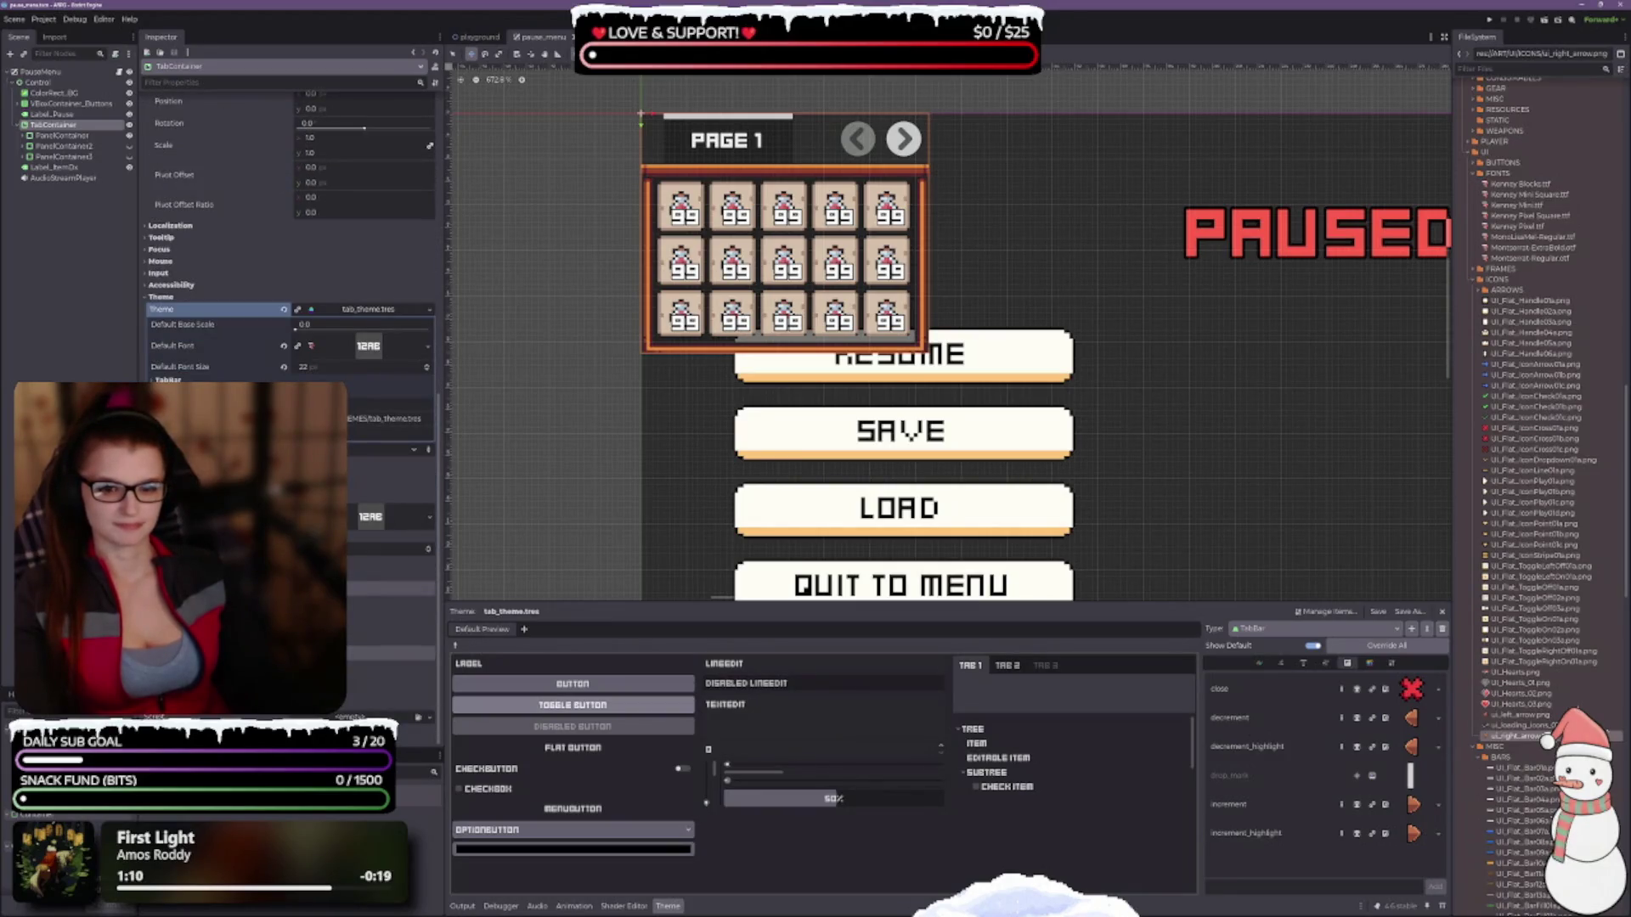
left_click(255, 586)
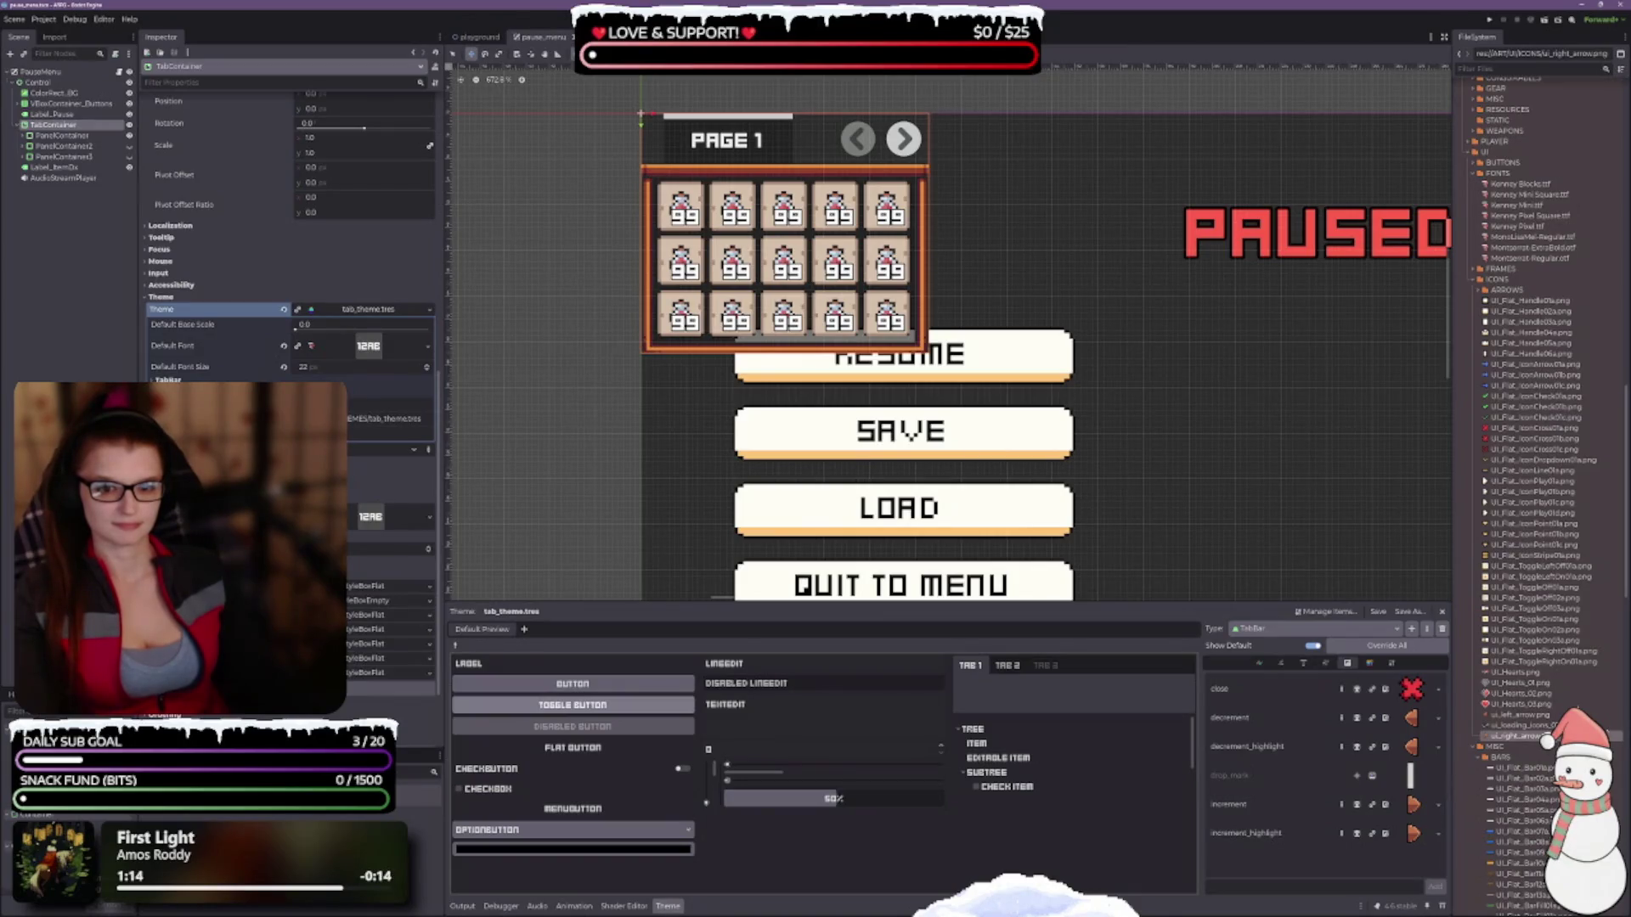
left_click(213, 483)
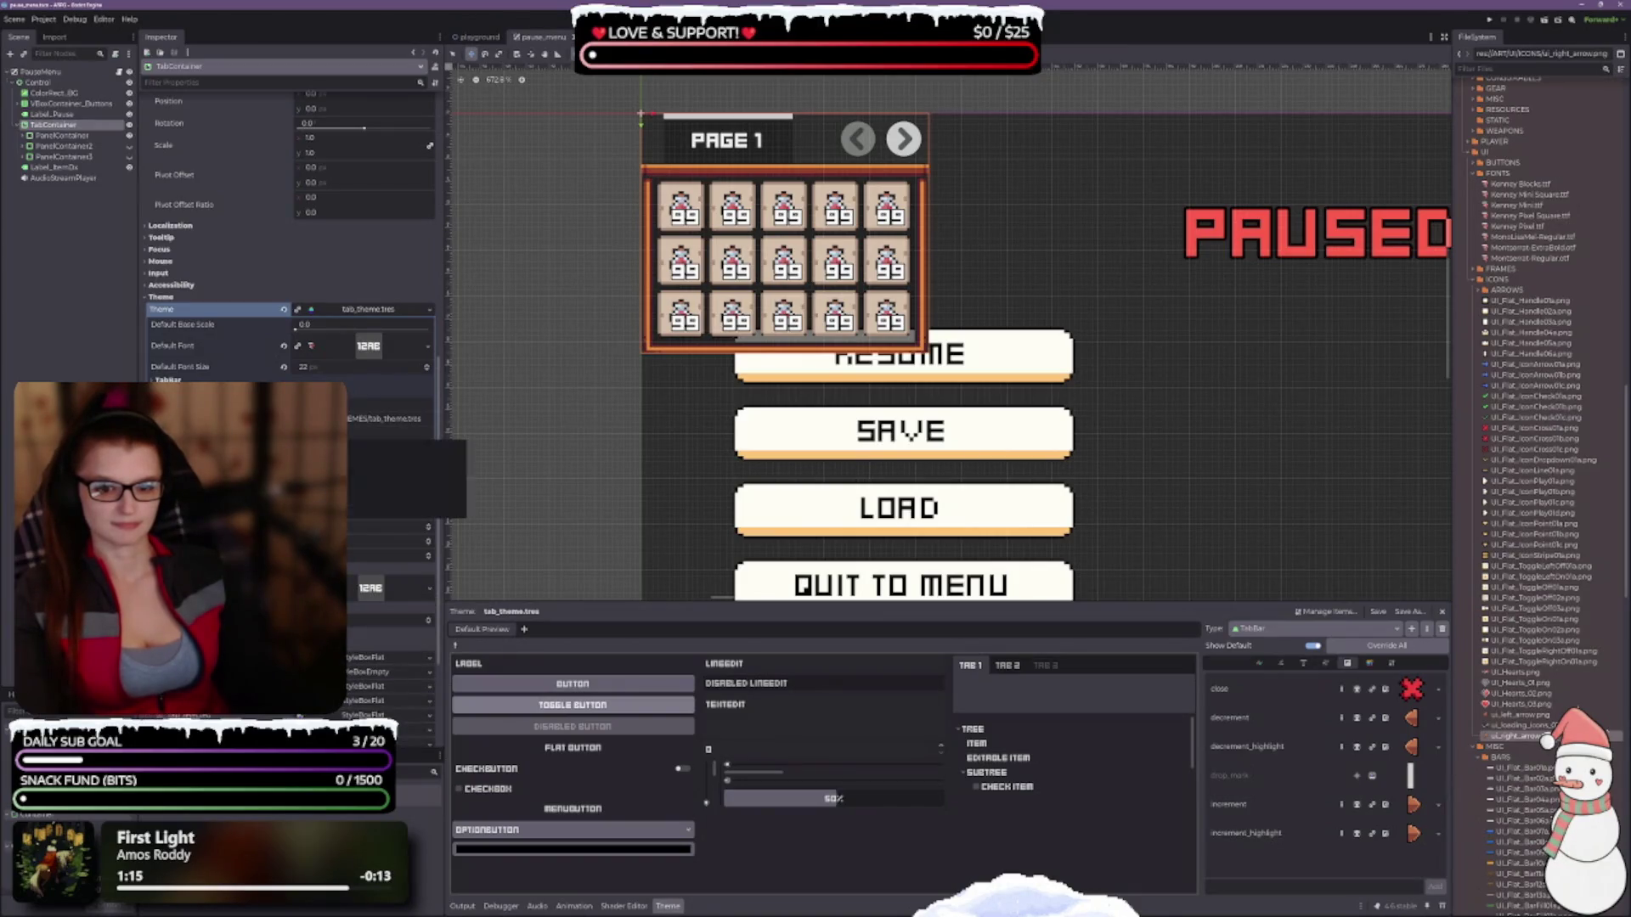
left_click(221, 635)
scroll(289, 255, "down", 5)
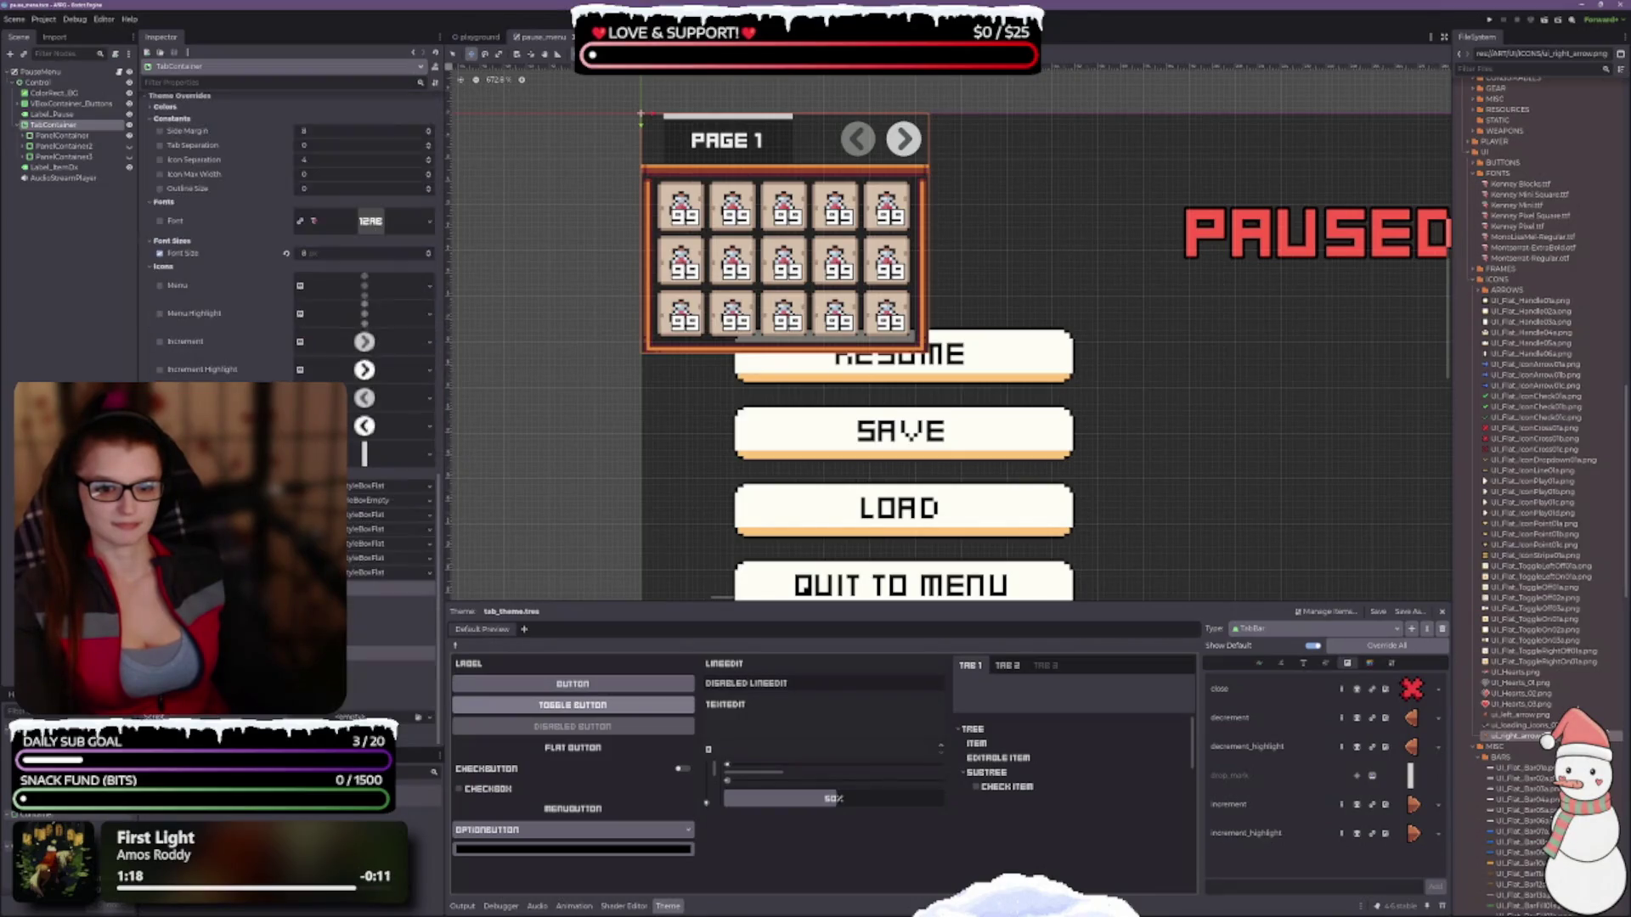
scroll(289, 255, "up", 2)
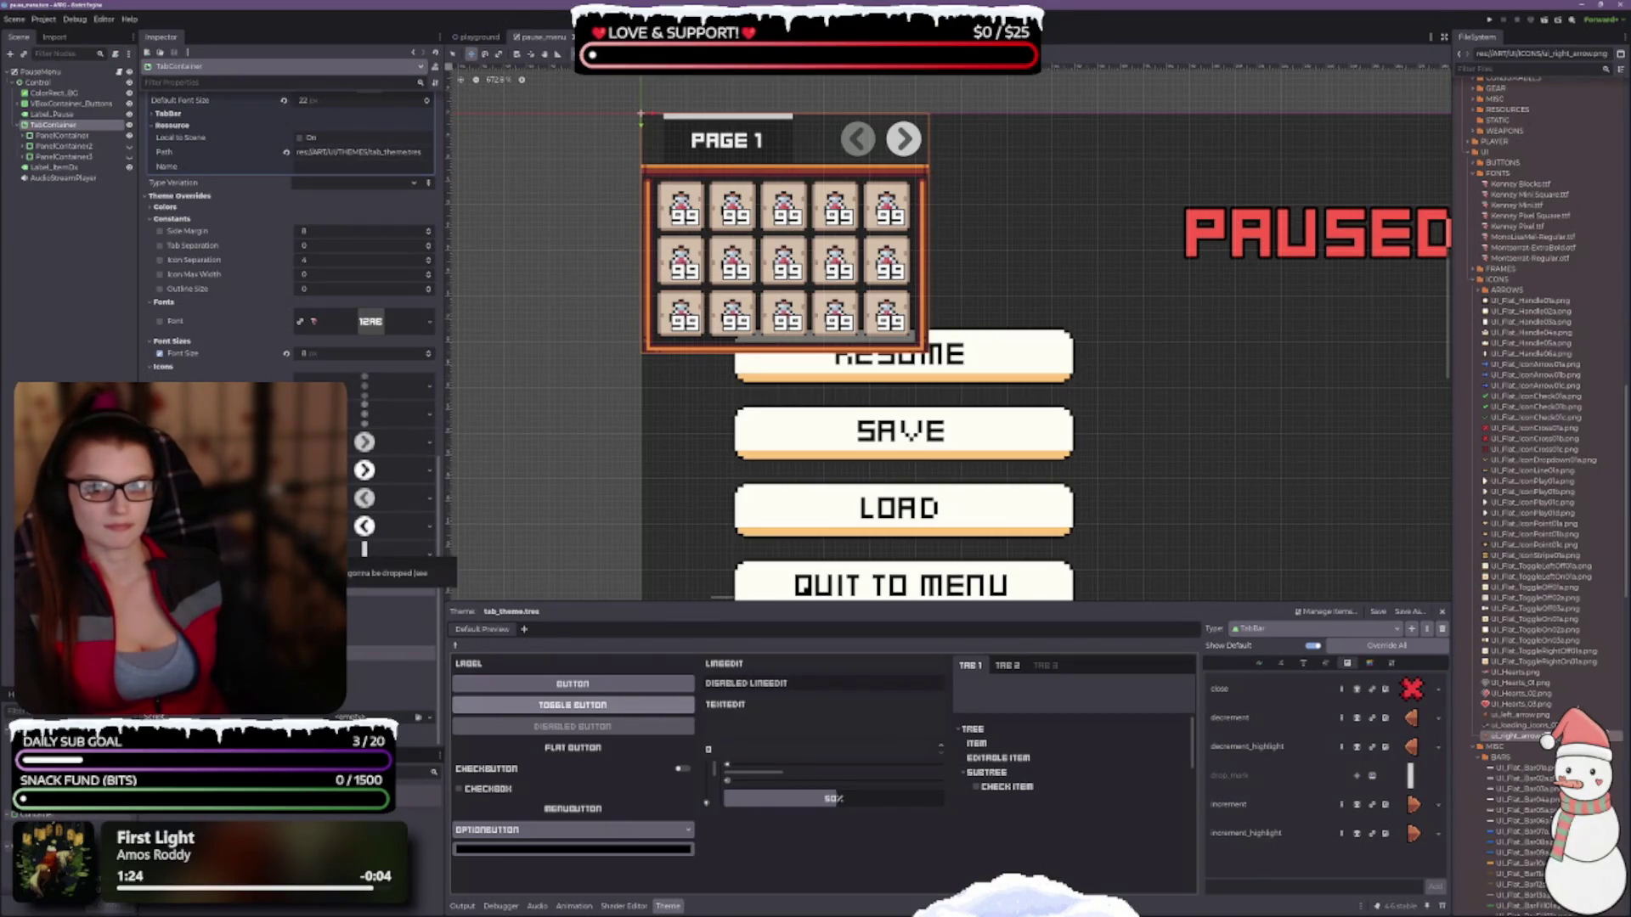
scroll(289, 255, "up", 5)
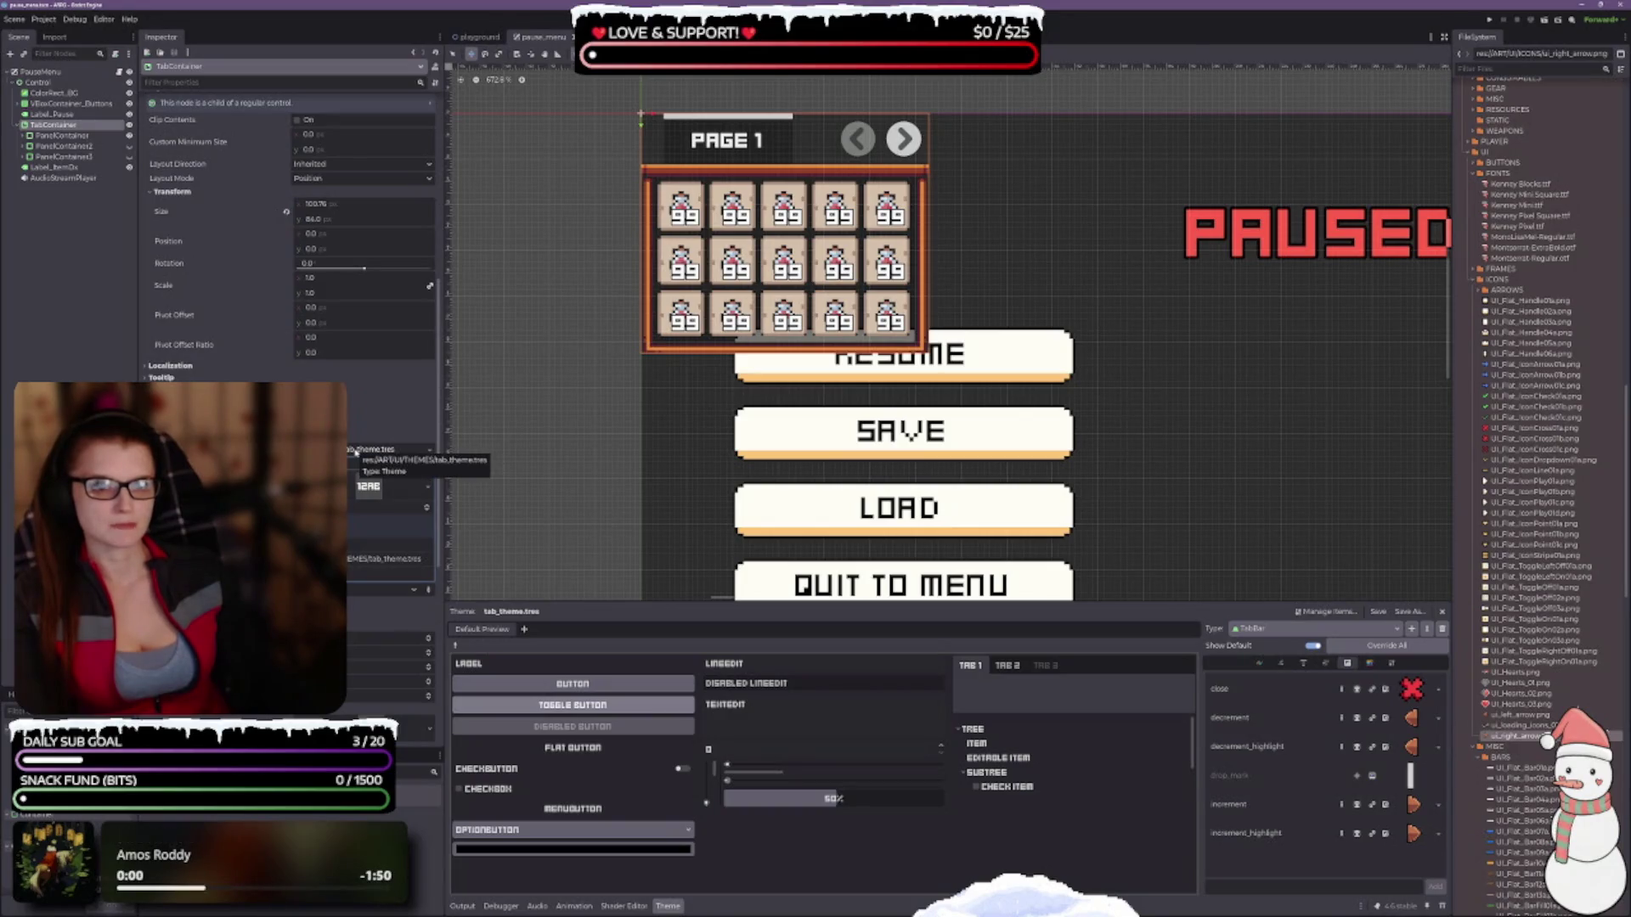
scroll(356, 452, "down", 5)
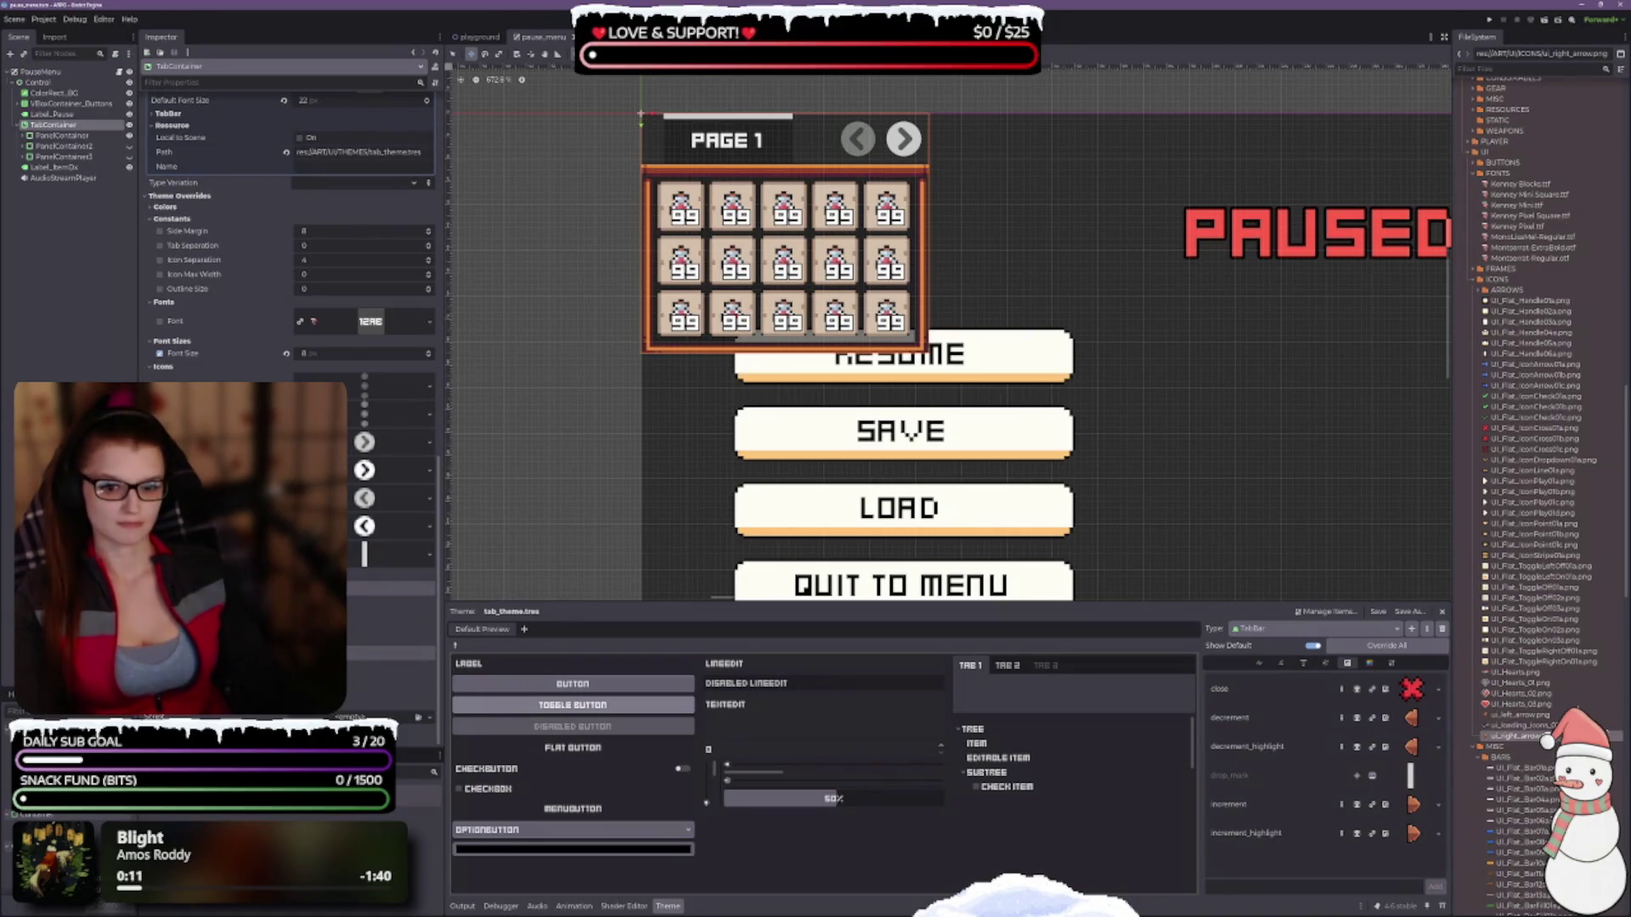
scroll(288, 238, "up", 5)
left_click(430, 452)
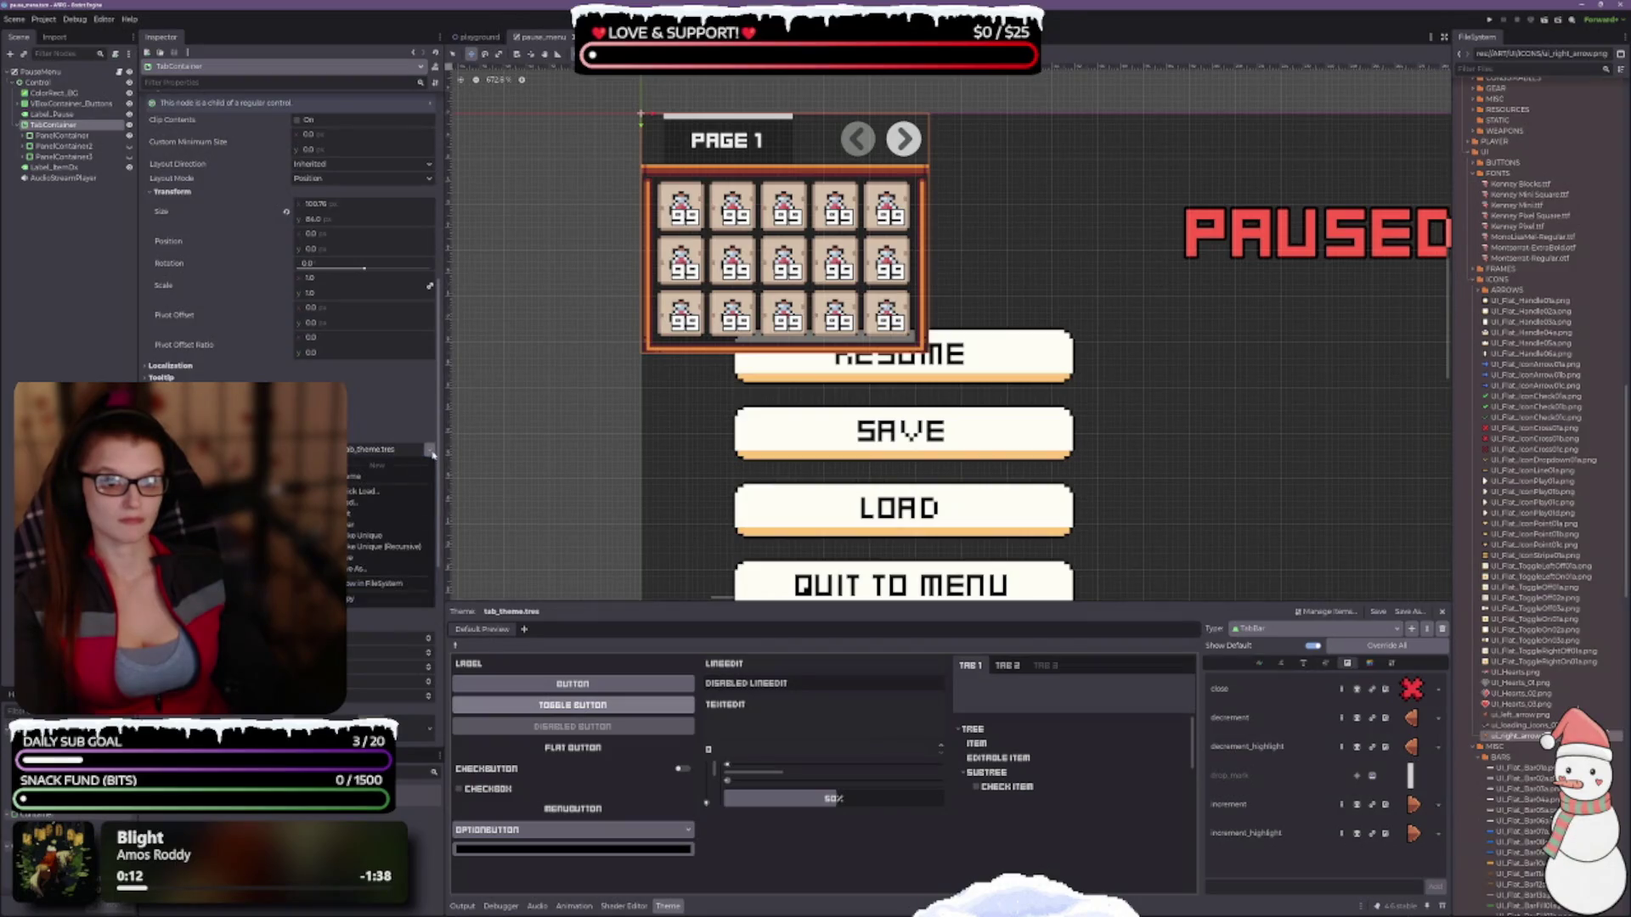
left_click(383, 451)
left_click(379, 452)
left_click(379, 452)
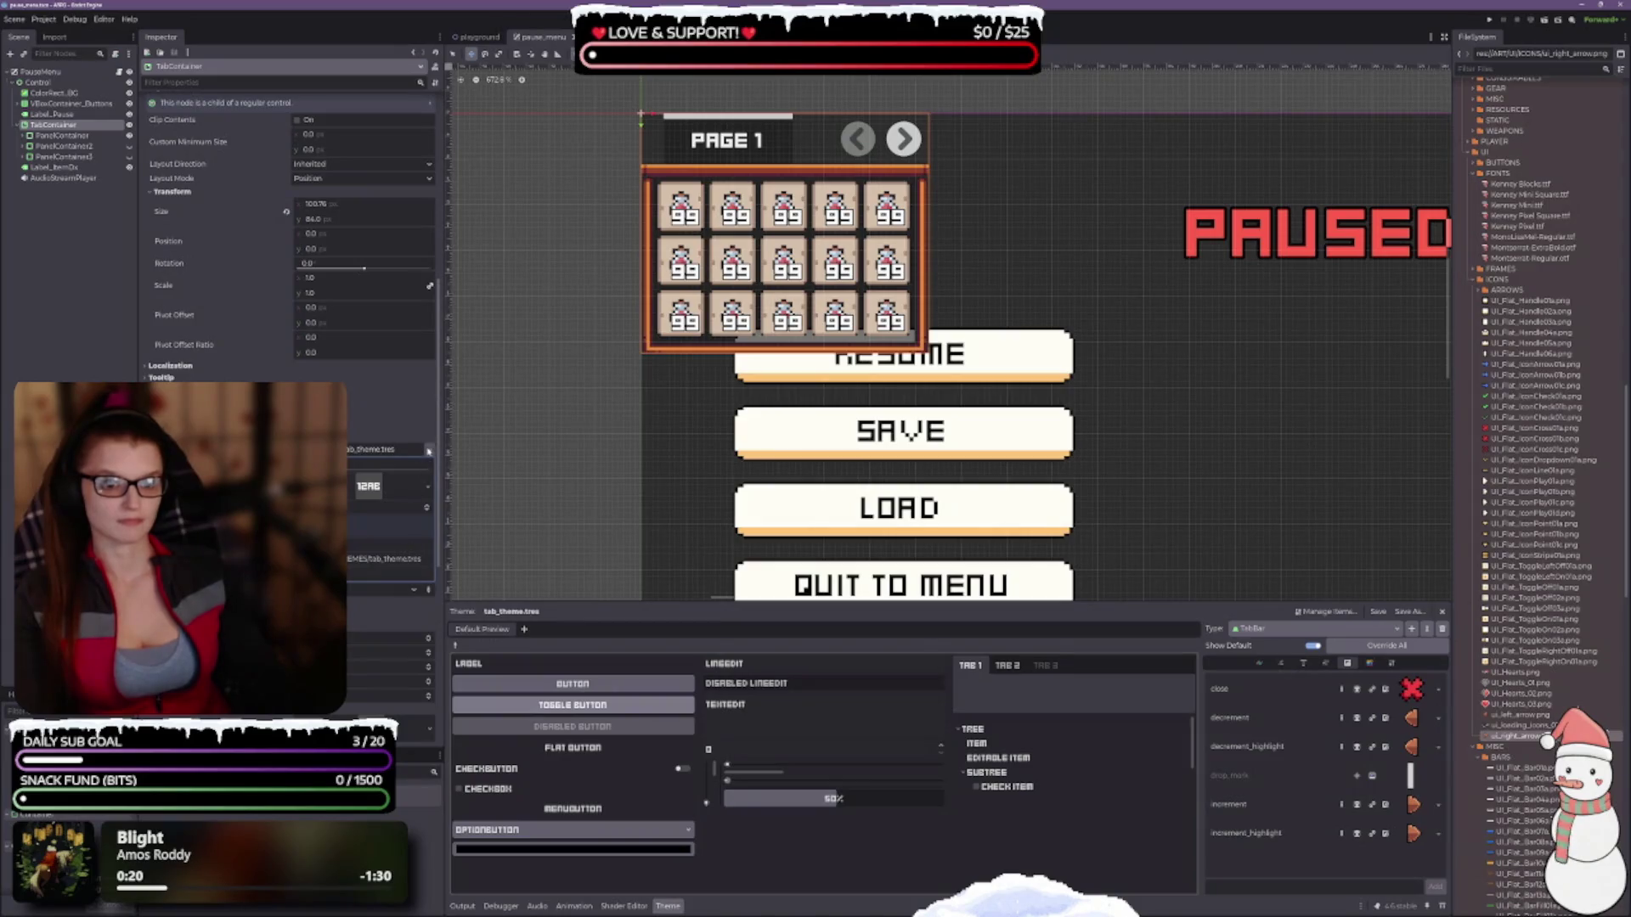
left_click(428, 451)
left_click(366, 514)
left_click(417, 450)
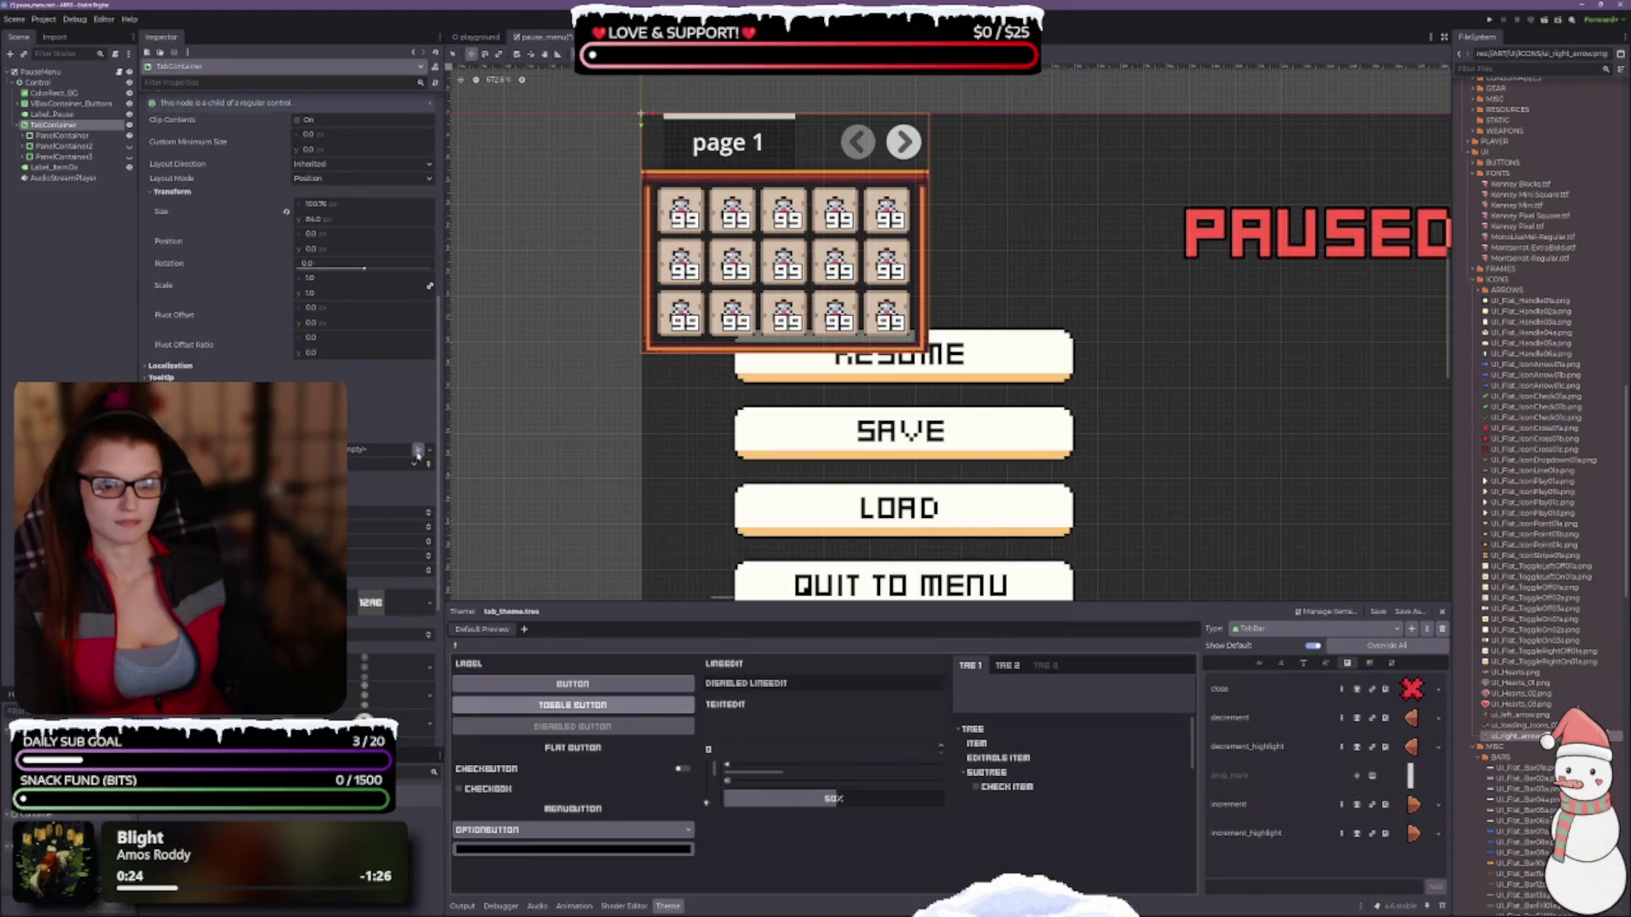
left_click(417, 451)
left_click(712, 357)
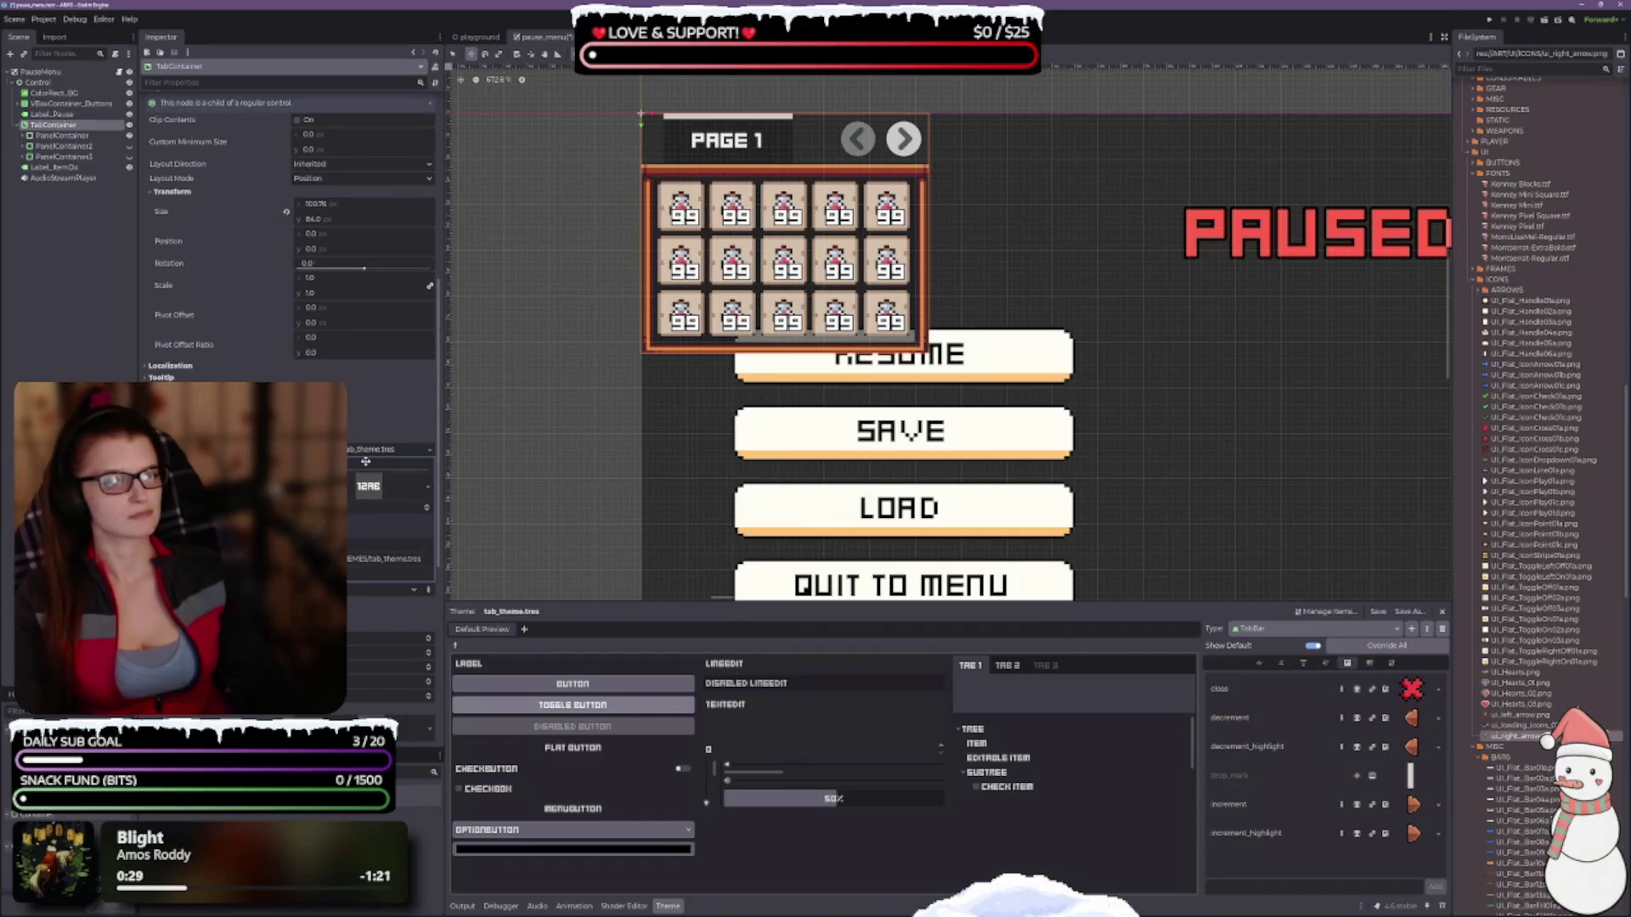
scroll(289, 238, "down", 5)
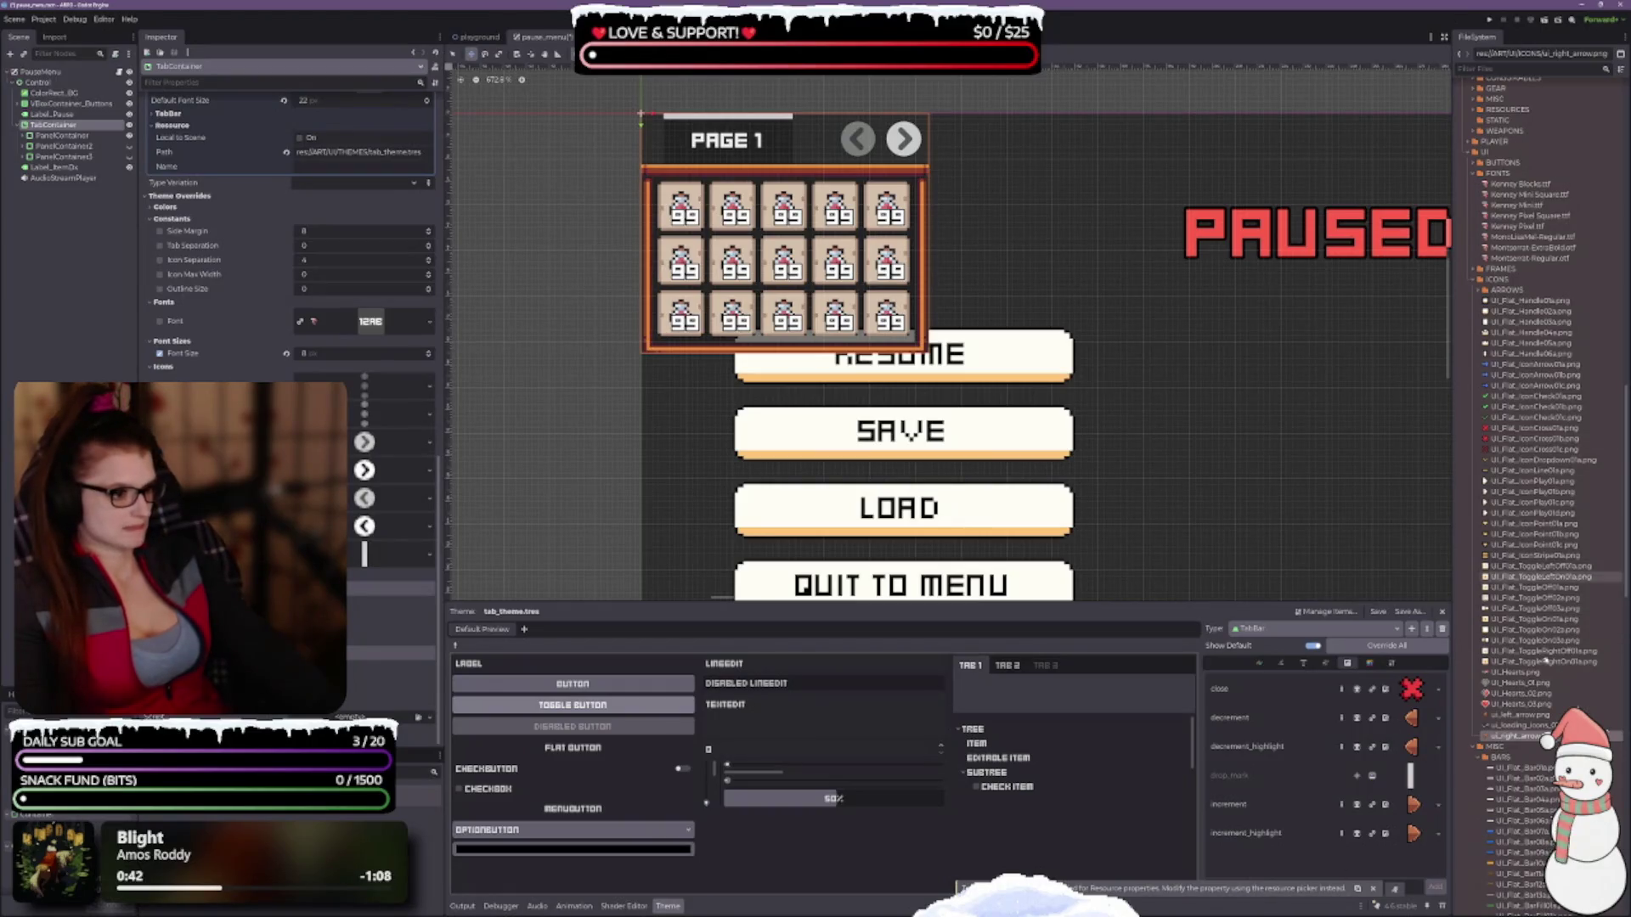
Preview the current arrow icon texture in the Inspector, then close the preview.
left_click(366, 443)
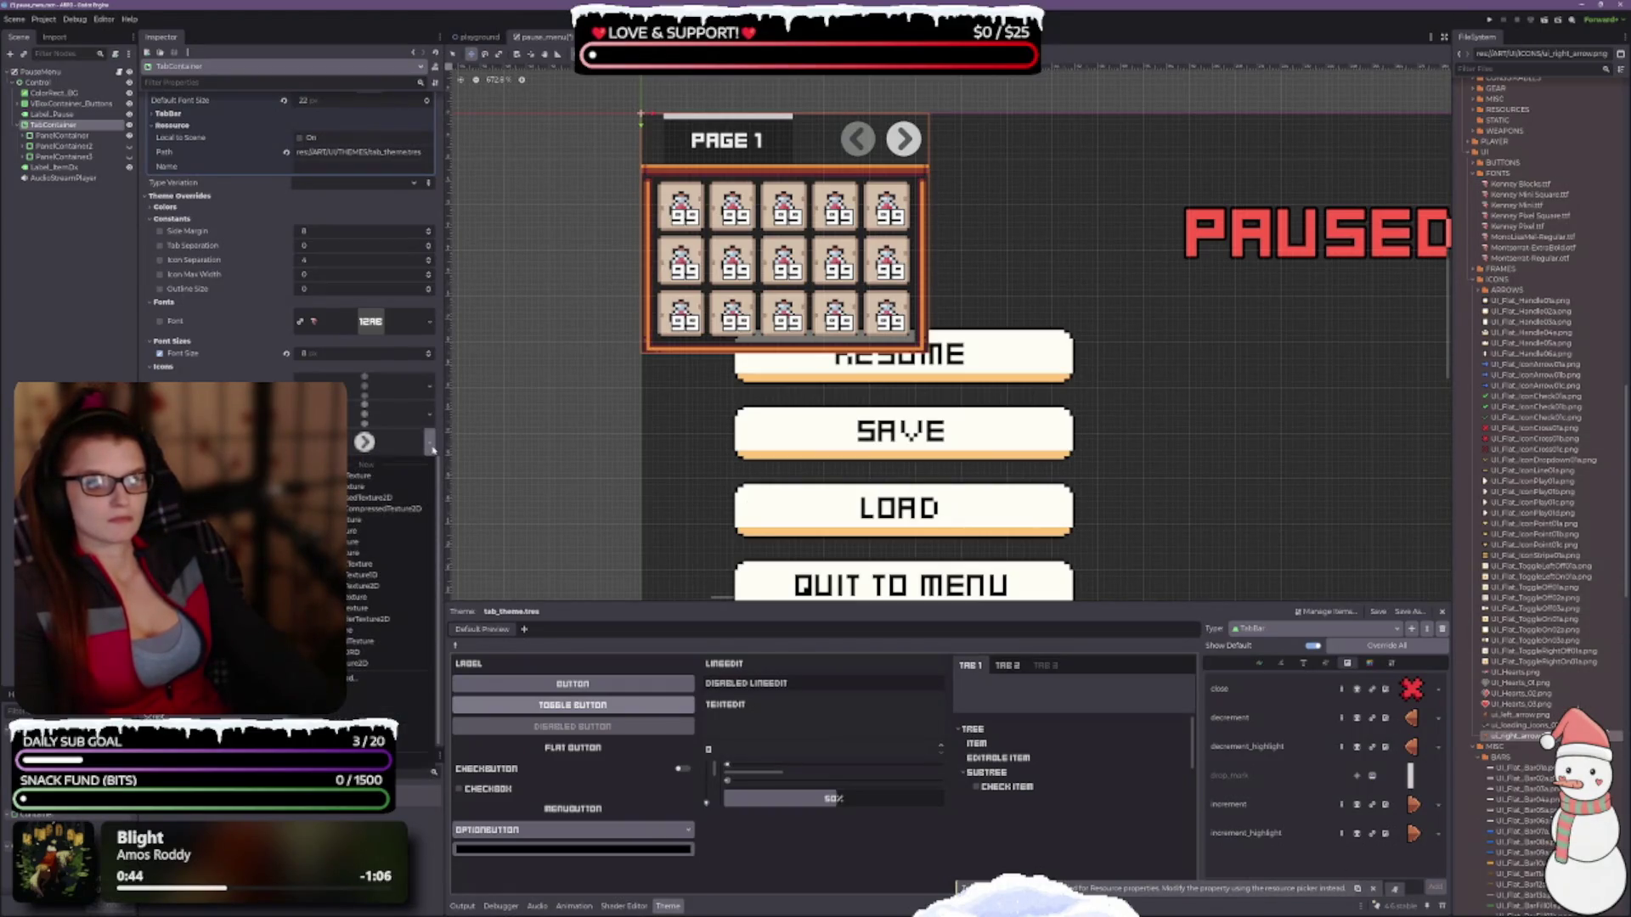
left_click(365, 442)
left_click(365, 443)
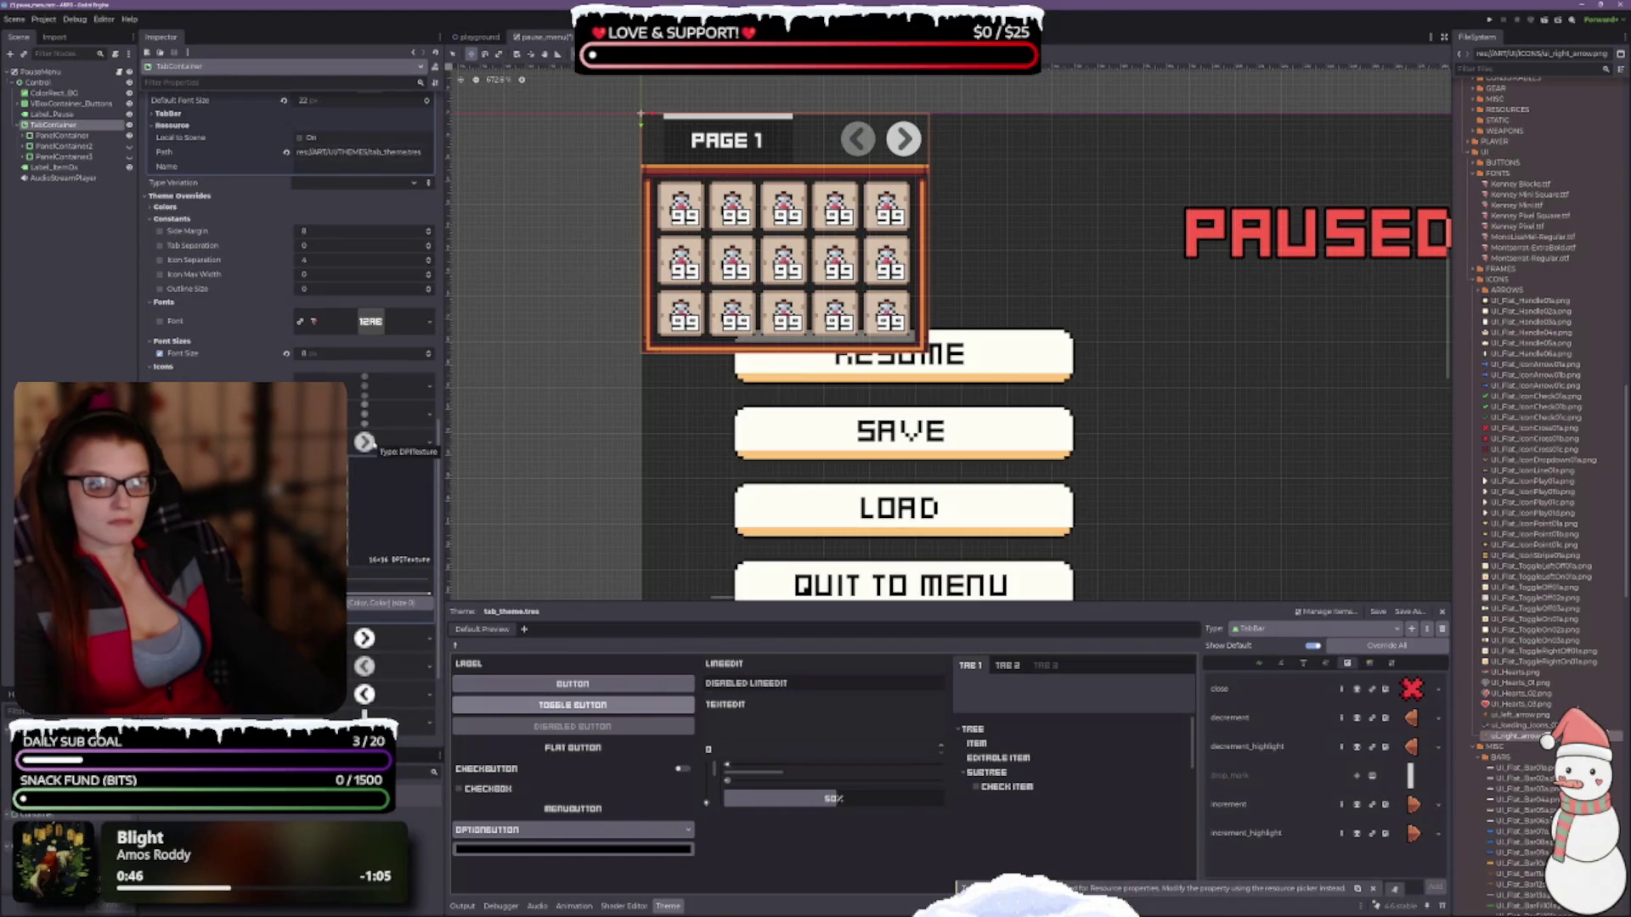
left_click(365, 443)
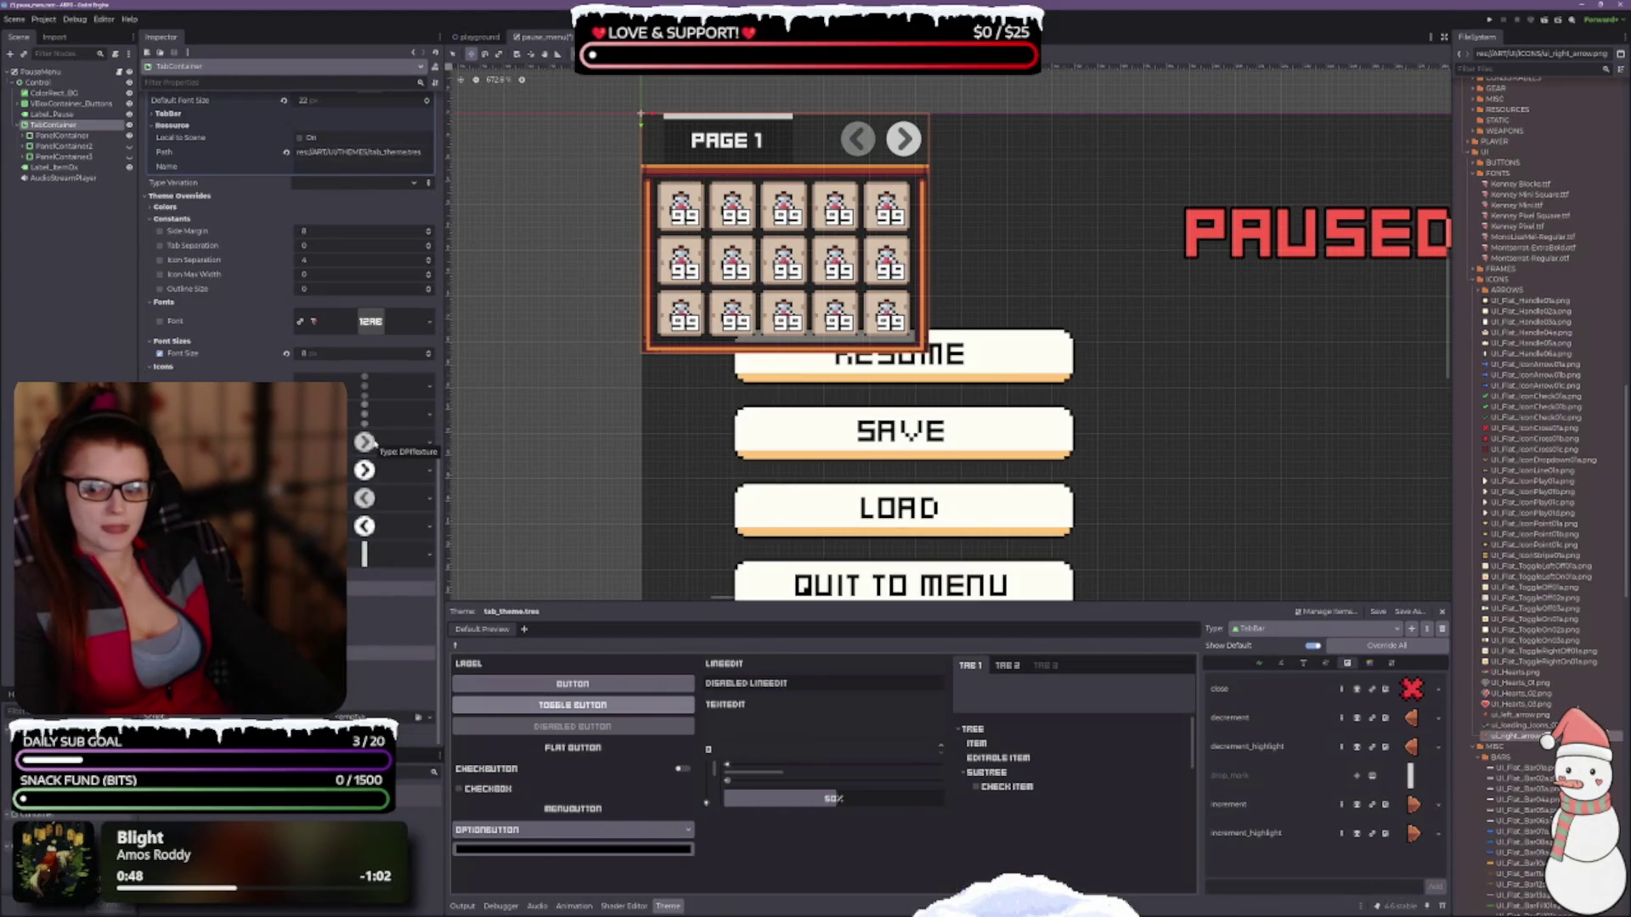
Assign ui_left_arrow.png and ui_right_arrow.png as the left and right scroll arrow icons.
left_click(1505, 716)
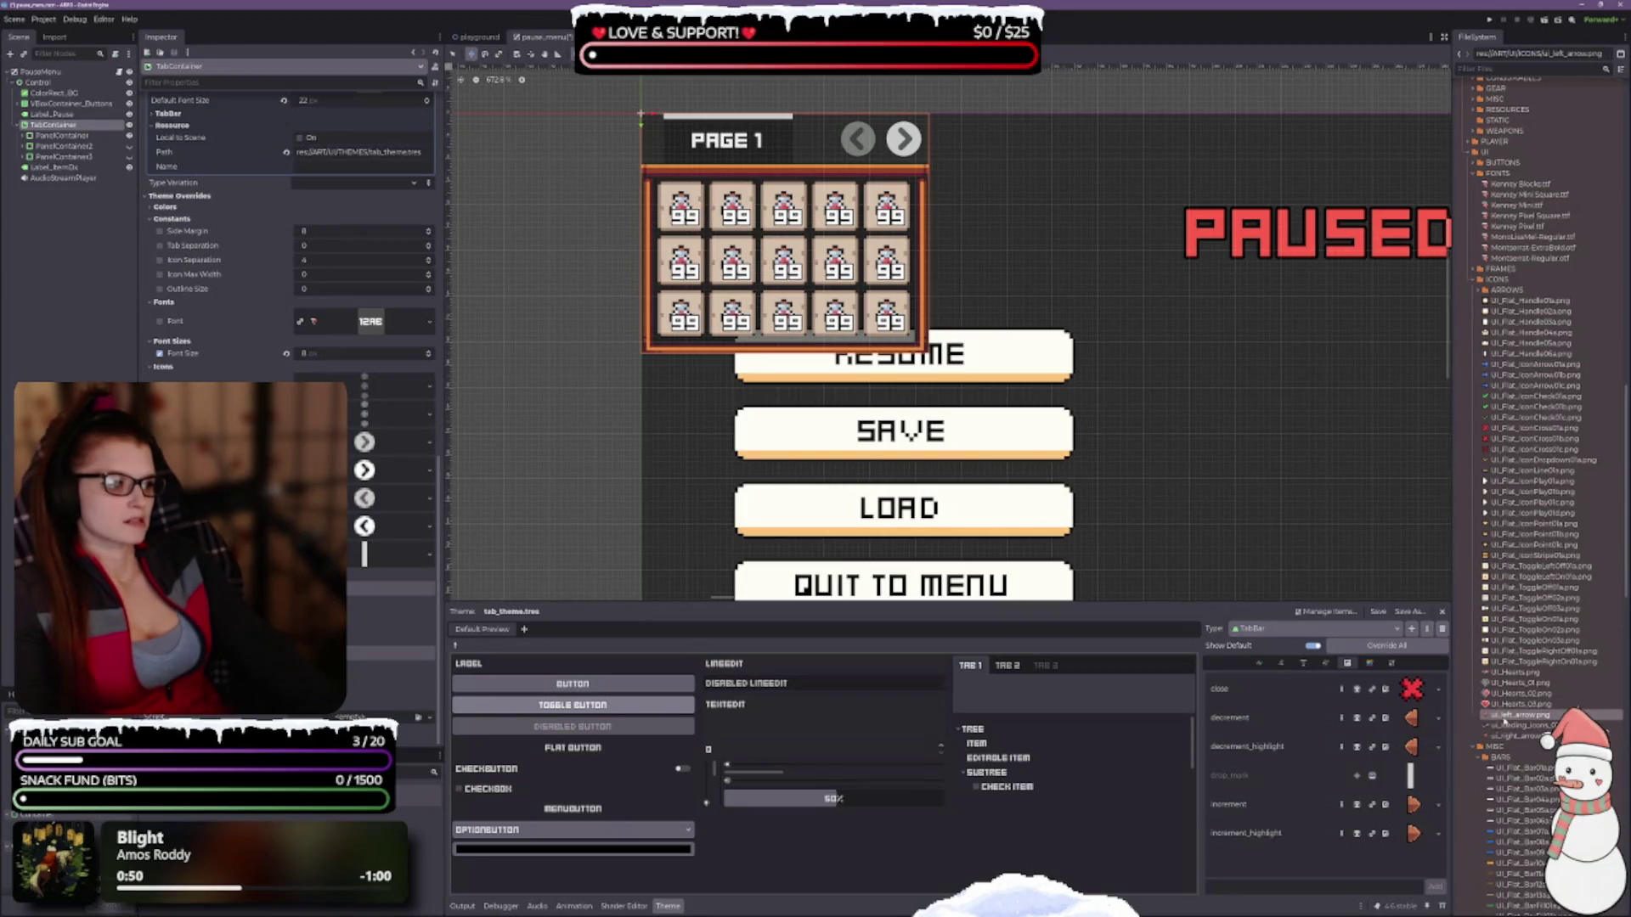
mouse_move(1501, 719)
left_mouse_down()
mouse_move(466, 473)
mouse_move(367, 460)
mouse_move(365, 500)
left_mouse_up()
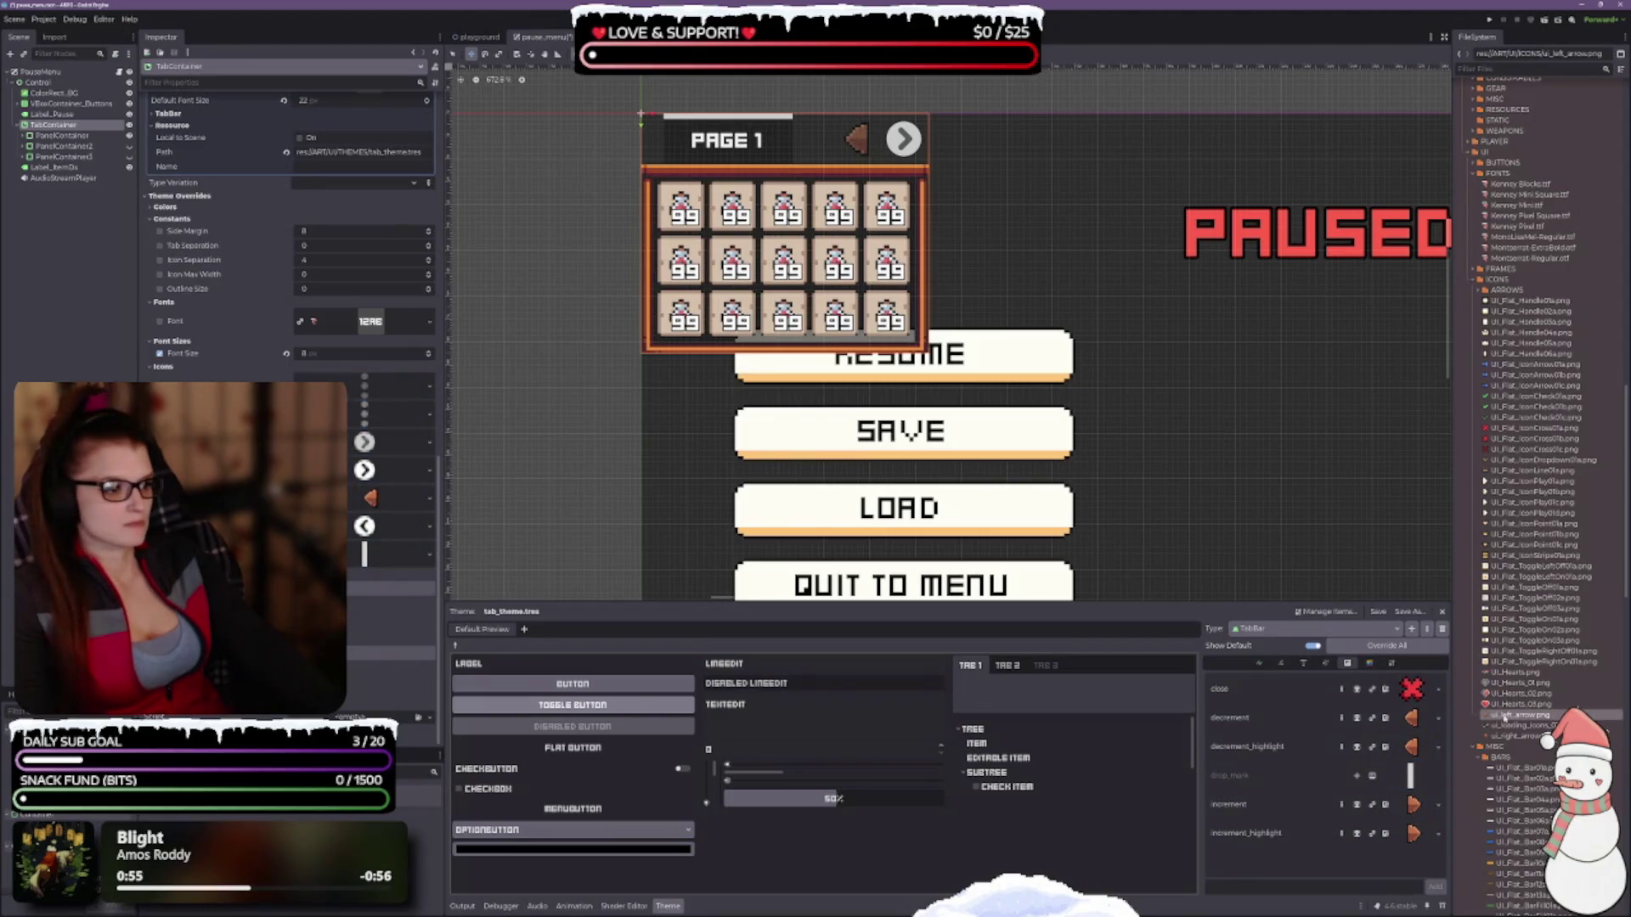
left_click_drag(1520, 736, 367, 442)
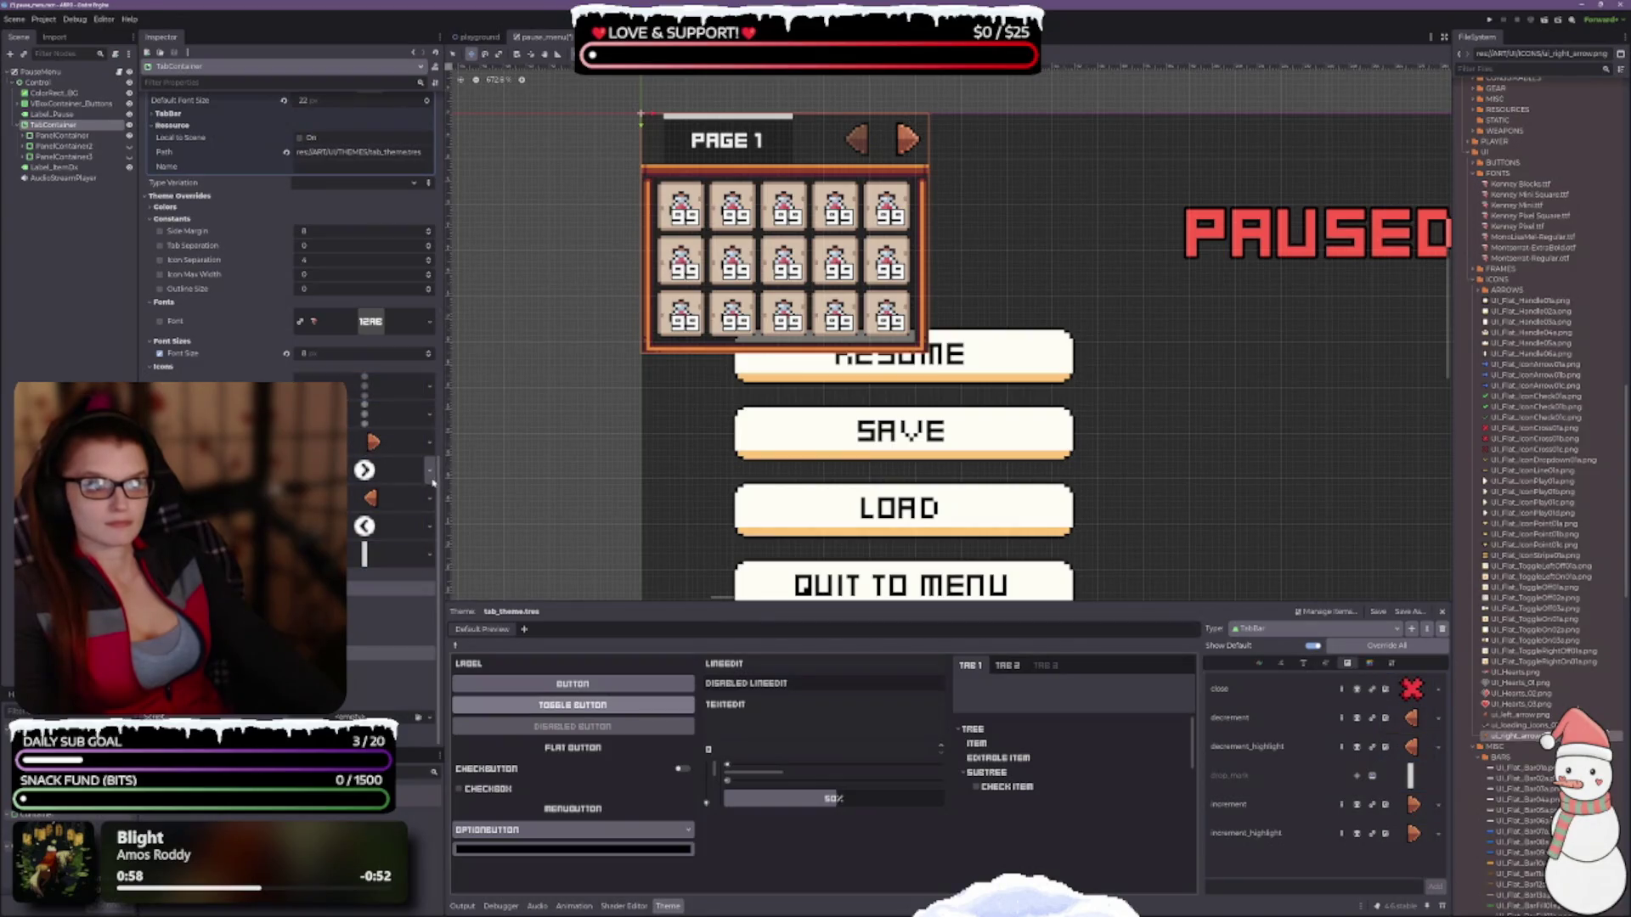